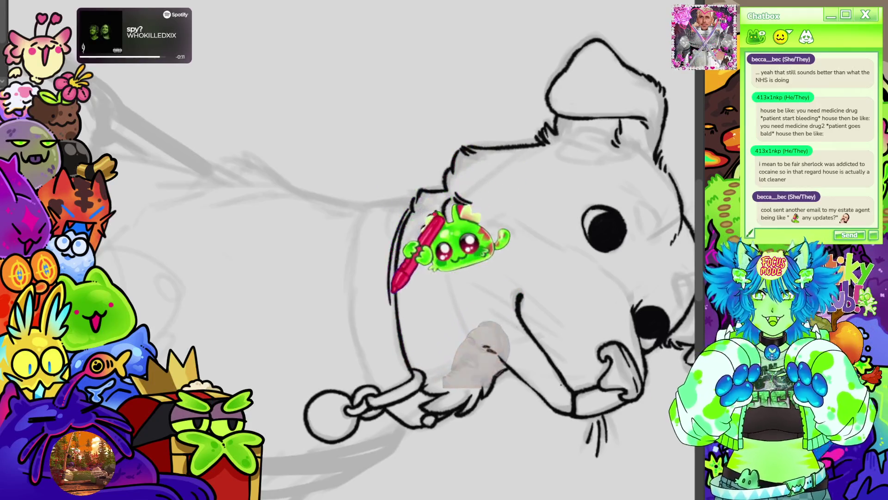
# Ink the body contour and neck fur tufts, and add two round rivets to the collar
pyautogui.moveTo(406, 229); pyautogui.dragTo(399, 345)
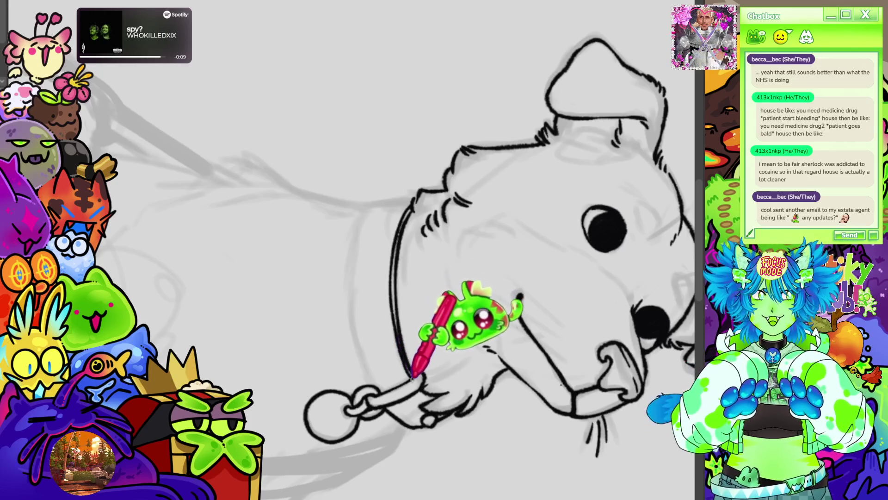
pyautogui.press('5')
pyautogui.moveTo(529, 209); pyautogui.dragTo(522, 231)
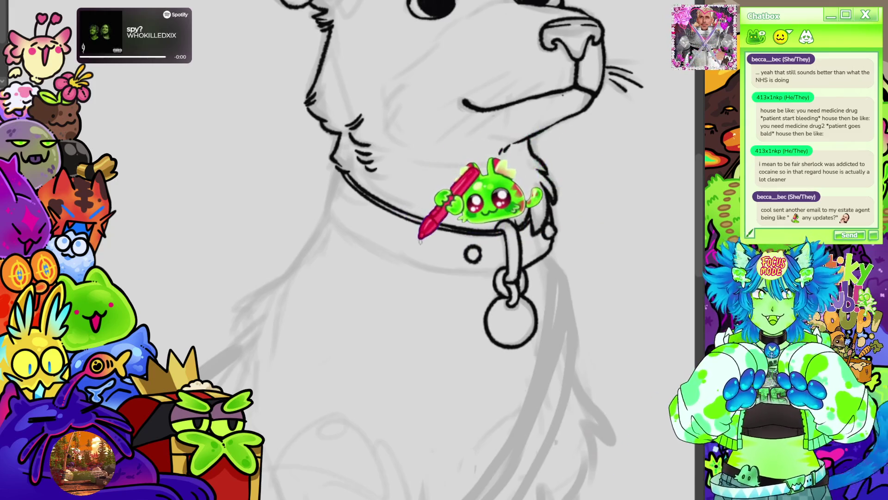
pyautogui.moveTo(414, 241); pyautogui.dragTo(413, 241)
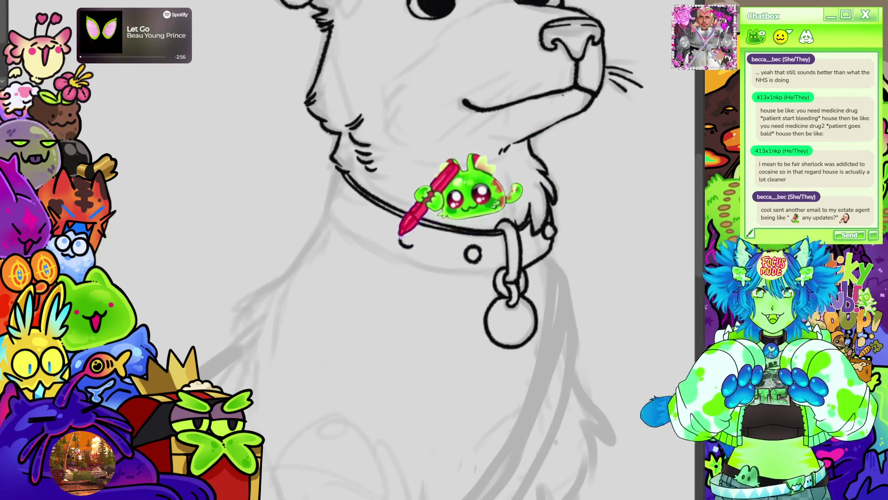
pyautogui.moveTo(356, 204); pyautogui.dragTo(355, 204)
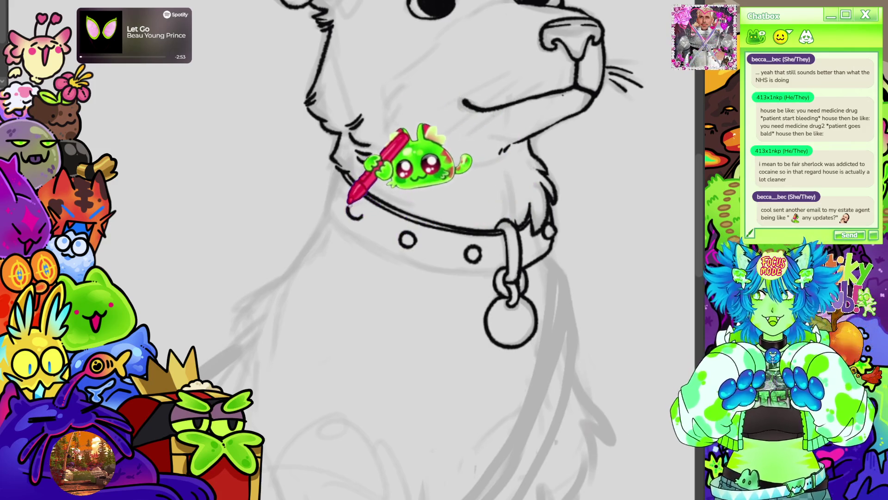
# Ink fur strokes under the jaw beside the collar rivets
pyautogui.moveTo(445, 249); pyautogui.dragTo(394, 198)
pyautogui.moveTo(370, 157); pyautogui.dragTo(581, 158)
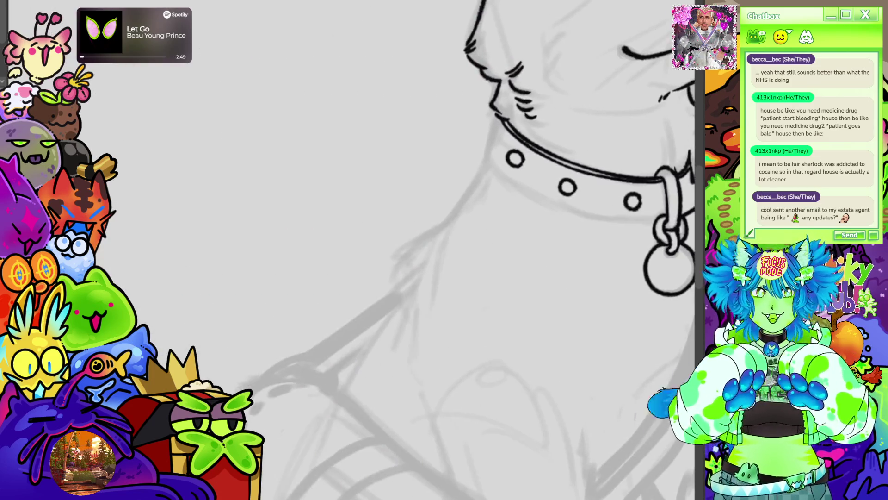
pyautogui.moveTo(514, 95); pyautogui.dragTo(537, 118)
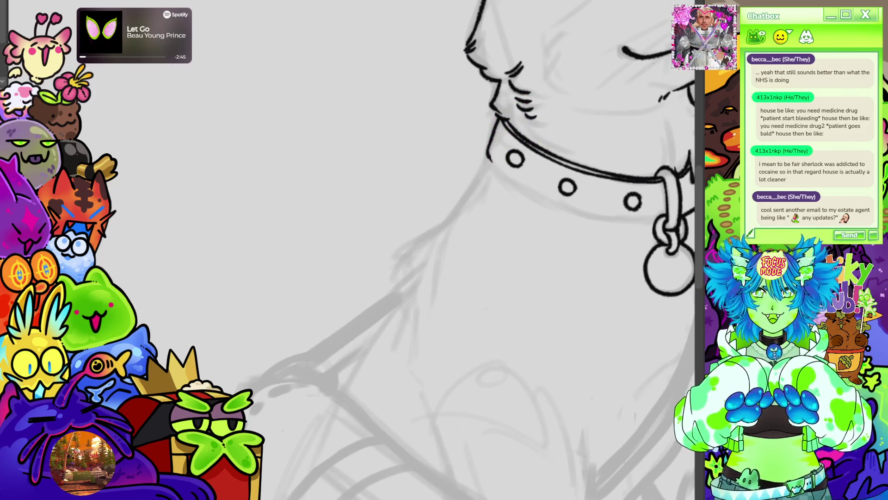
pyautogui.scroll(-3, 509, 185)
pyautogui.scroll(3, 509, 185)
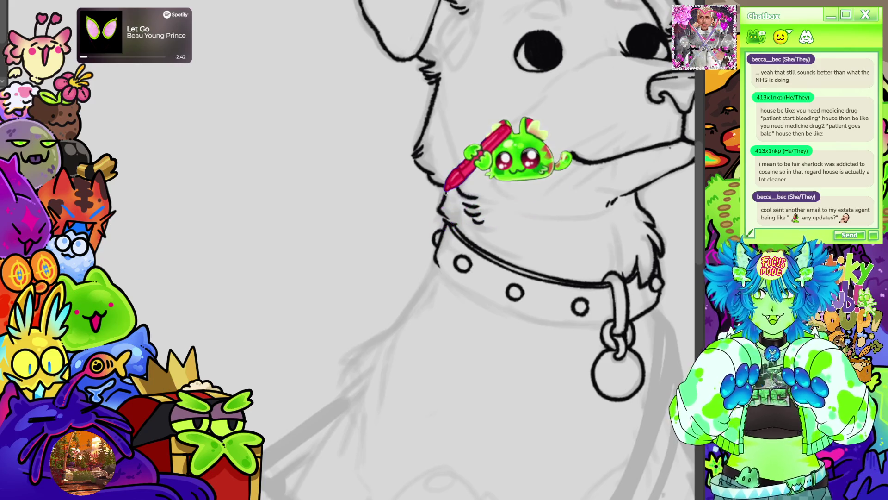
pyautogui.scroll(-5, 446, 189)
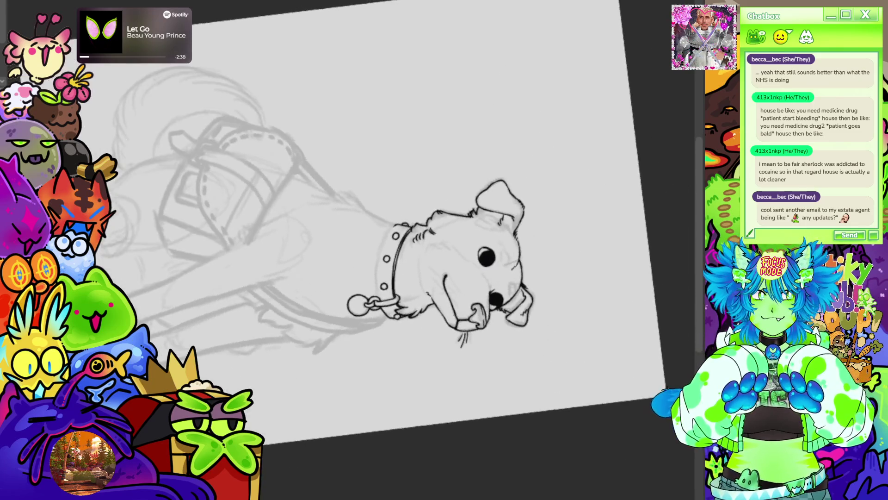
# Ink the collar's edge line, redrawing it after undoing the first attempt
pyautogui.scroll(5, 352, 239)
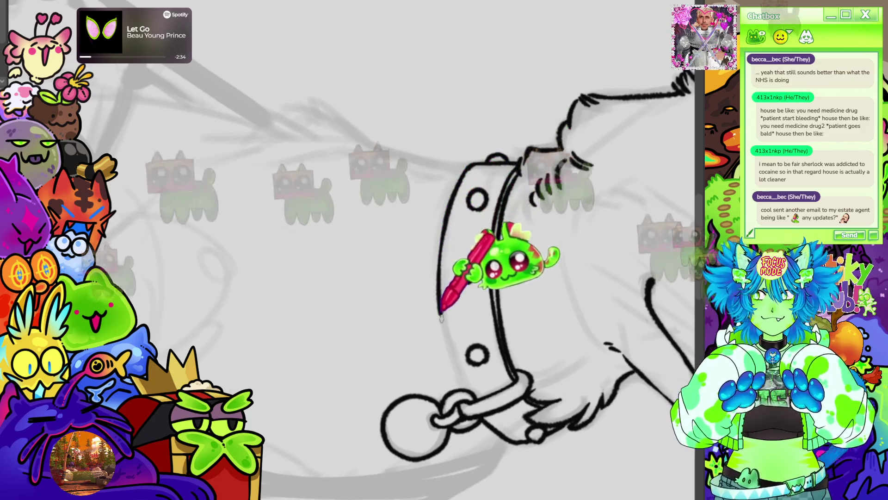
pyautogui.moveTo(469, 163)
pyautogui.mouseDown()
pyautogui.moveTo(446, 259)
pyautogui.moveTo(463, 376)
pyautogui.mouseUp()
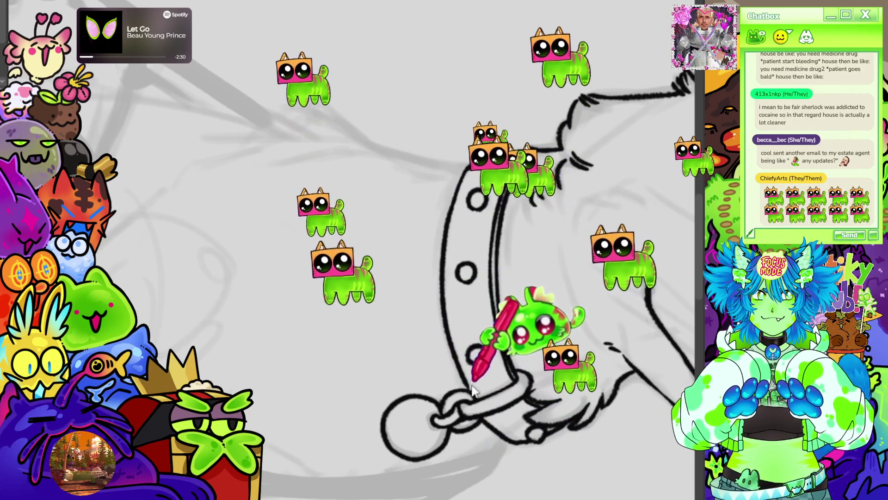
pyautogui.hotkey('ctrl', 'z')
pyautogui.moveTo(464, 180)
pyautogui.mouseDown()
pyautogui.moveTo(444, 259)
pyautogui.moveTo(469, 393)
pyautogui.mouseUp()
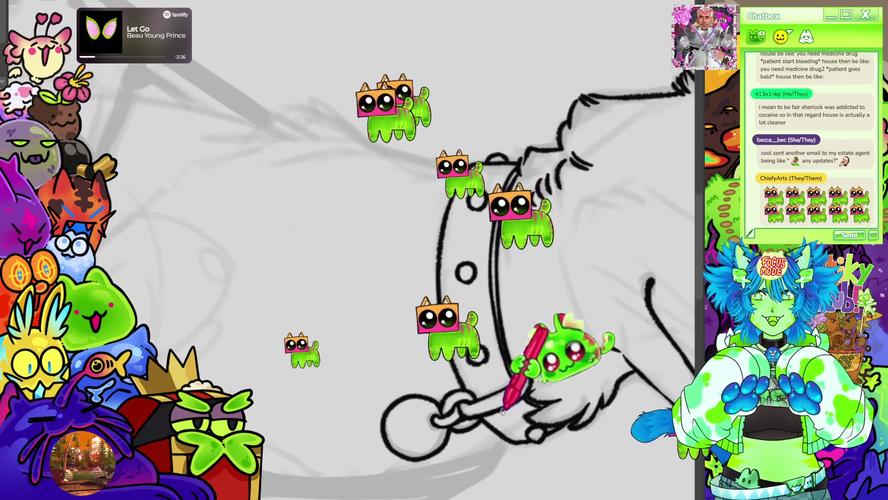
pyautogui.hotkey('ctrl', 'shift', 'r')
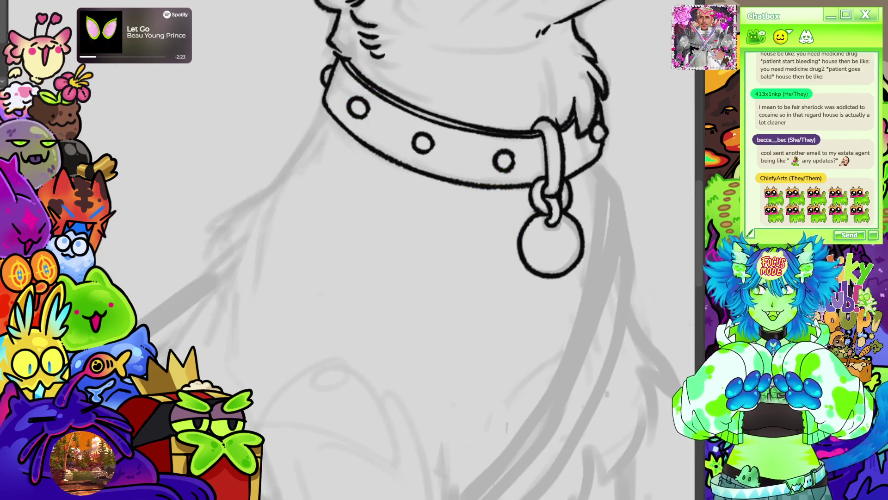
pyautogui.hotkey('ctrl', '0')
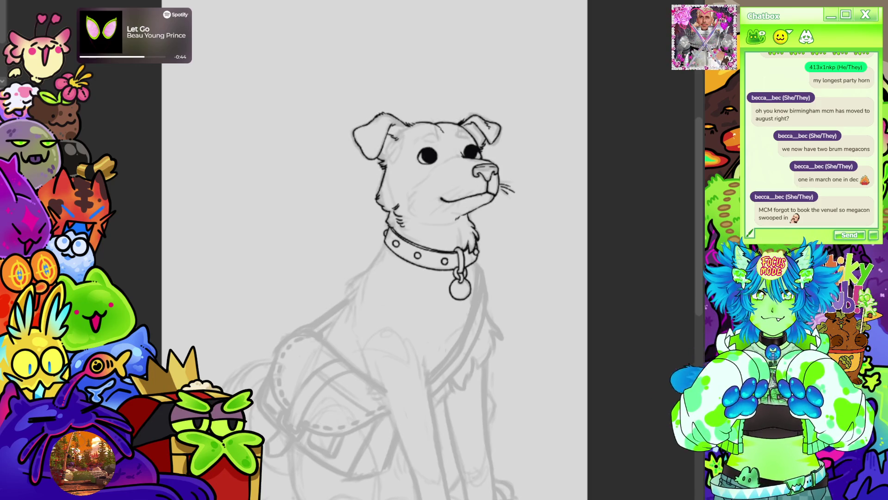
# Letter 'ERNEST' on the round collar tag, redoing the misdrawn first letters
pyautogui.scroll(5, 456, 298)
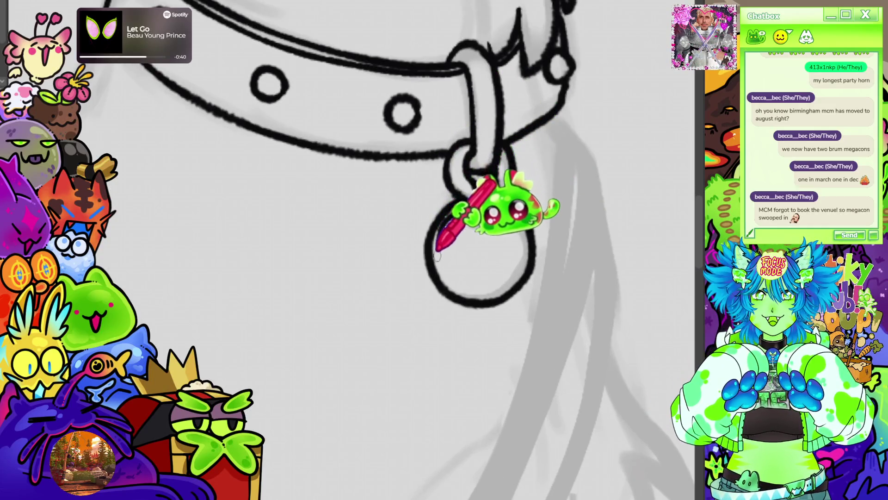
pyautogui.moveTo(450, 254)
pyautogui.mouseDown()
pyautogui.moveTo(450, 267)
pyautogui.moveTo(463, 266)
pyautogui.moveTo(464, 252)
pyautogui.moveTo(472, 267)
pyautogui.moveTo(488, 251)
pyautogui.mouseUp()
pyautogui.hotkey('ctrl', 'z')
pyautogui.hotkey('ctrl', 'z')
pyautogui.moveTo(487, 259)
pyautogui.mouseDown()
pyautogui.moveTo(488, 250)
pyautogui.moveTo(493, 264)
pyautogui.moveTo(499, 256)
pyautogui.mouseUp()
pyautogui.moveTo(493, 247)
pyautogui.mouseDown()
pyautogui.moveTo(502, 247)
pyautogui.moveTo(503, 262)
pyautogui.moveTo(524, 246)
pyautogui.mouseUp()
pyautogui.moveTo(519, 247); pyautogui.dragTo(518, 264)
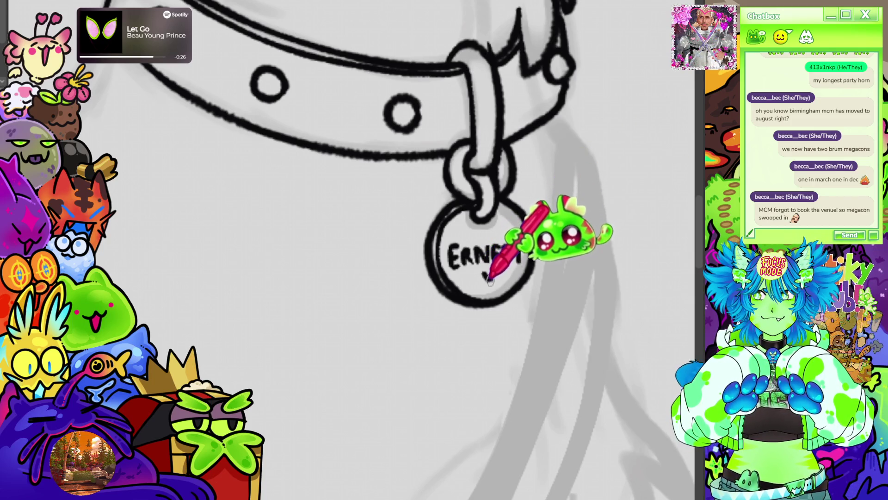
pyautogui.scroll(-6, 563, 179)
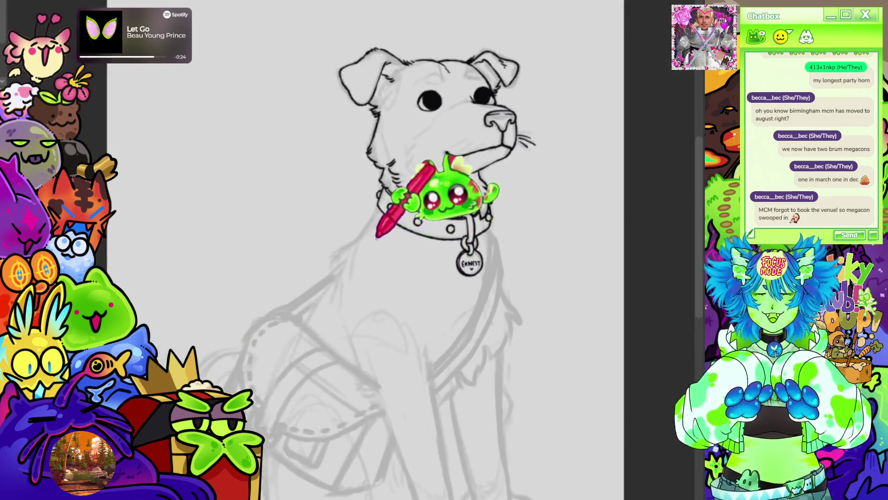
pyautogui.scroll(1, 397, 74)
pyautogui.scroll(3, 397, 74)
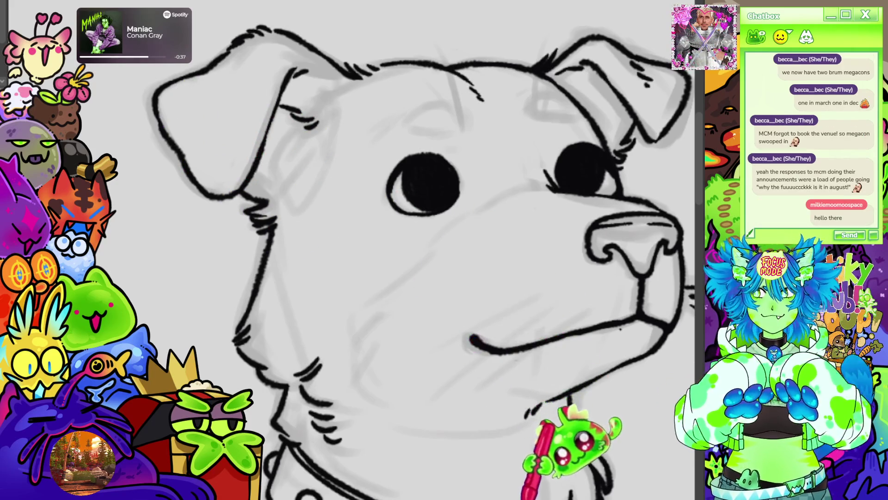
# Extend the neck line down the chest and add short and V-shaped fur tufts below the tag
pyautogui.scroll(-6, 287, 389)
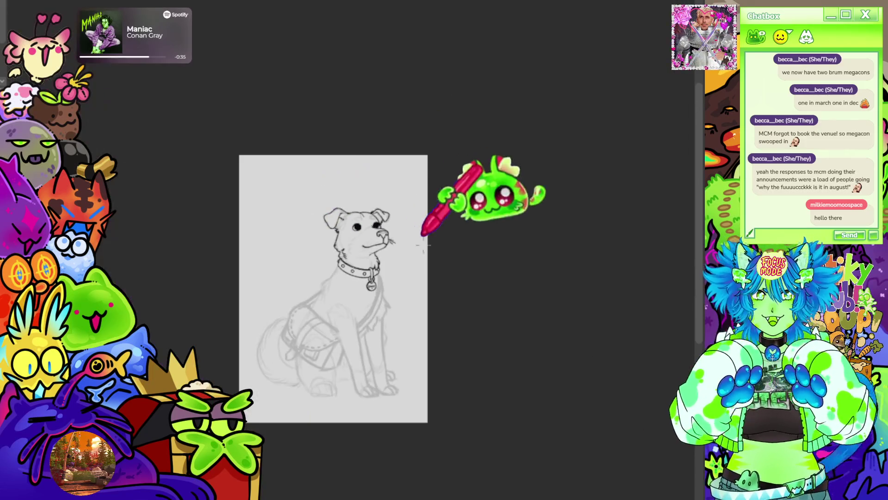
pyautogui.scroll(6, 352, 320)
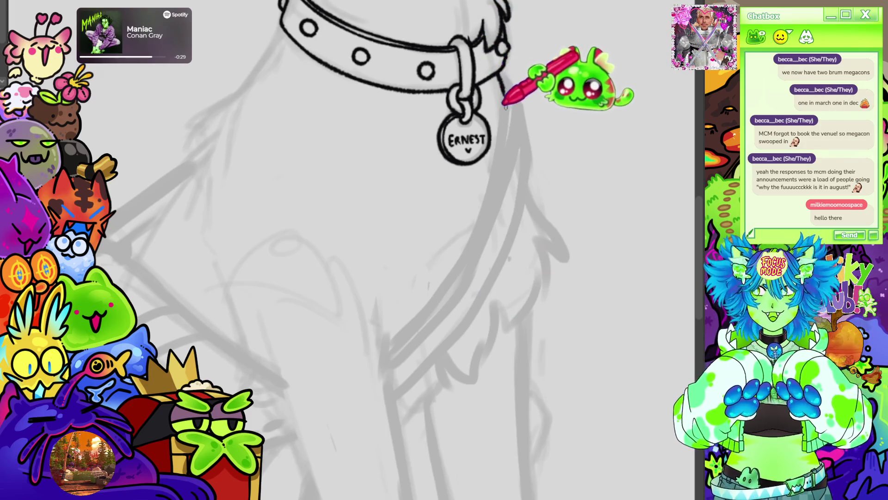
pyautogui.moveTo(541, 160); pyautogui.dragTo(615, 51)
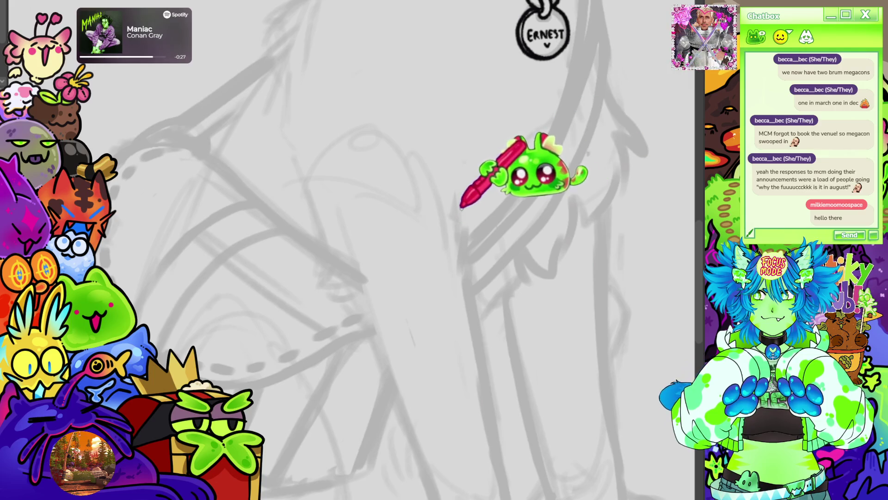
pyautogui.moveTo(458, 204)
pyautogui.mouseDown()
pyautogui.moveTo(462, 253)
pyautogui.moveTo(466, 194)
pyautogui.moveTo(464, 277)
pyautogui.mouseUp()
pyautogui.moveTo(581, 1)
pyautogui.mouseDown()
pyautogui.moveTo(545, 26)
pyautogui.moveTo(535, 161)
pyautogui.moveTo(501, 284)
pyautogui.mouseUp()
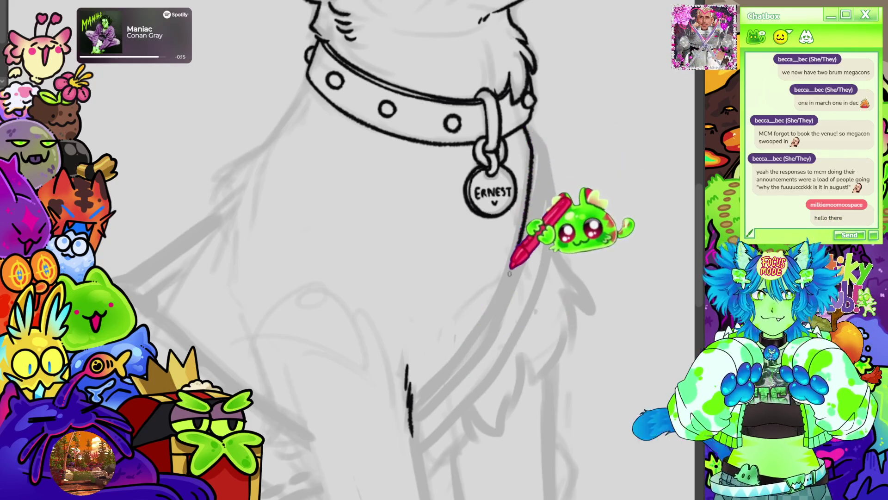
pyautogui.moveTo(501, 285)
pyautogui.mouseDown()
pyautogui.moveTo(483, 353)
pyautogui.moveTo(463, 330)
pyautogui.moveTo(476, 370)
pyautogui.moveTo(458, 315)
pyautogui.mouseUp()
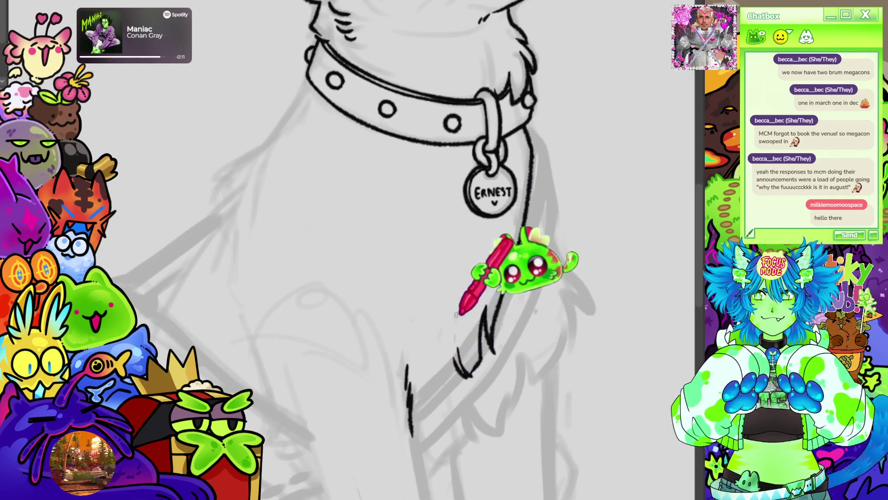
pyautogui.moveTo(459, 351); pyautogui.dragTo(461, 359)
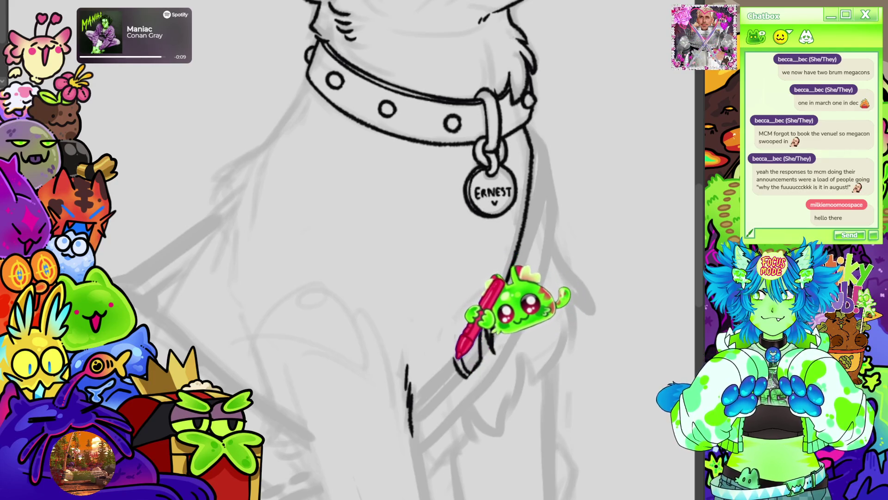
pyautogui.scroll(-3, 370, 250)
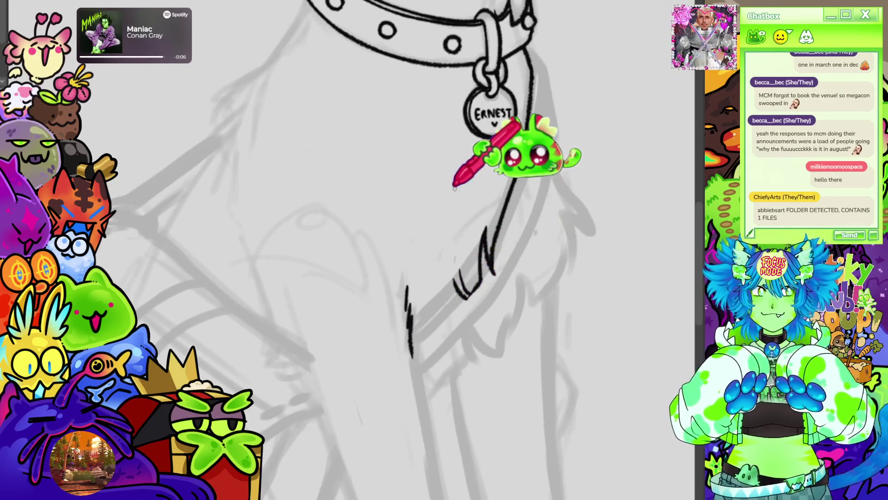
pyautogui.moveTo(452, 299)
pyautogui.mouseDown()
pyautogui.moveTo(441, 317)
pyautogui.moveTo(445, 288)
pyautogui.moveTo(407, 318)
pyautogui.moveTo(416, 352)
pyautogui.moveTo(449, 254)
pyautogui.mouseUp()
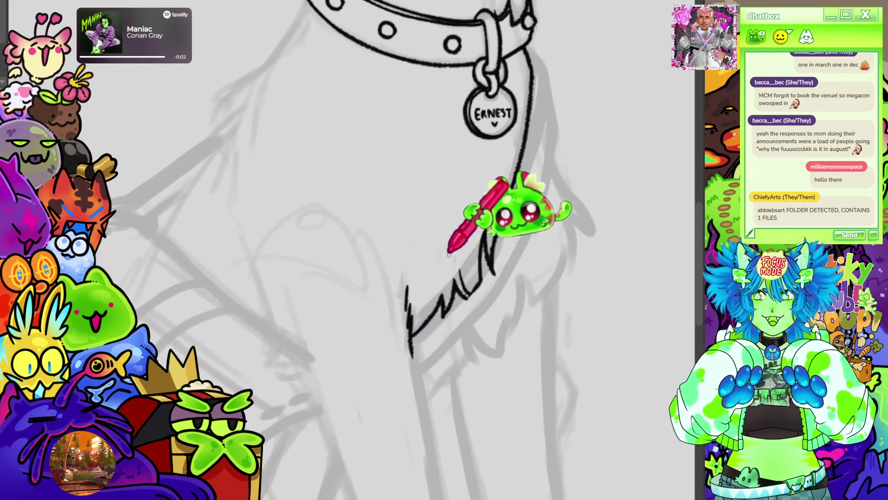
pyautogui.hotkey('ctrl', '-')
pyautogui.hotkey('ctrl', '-')
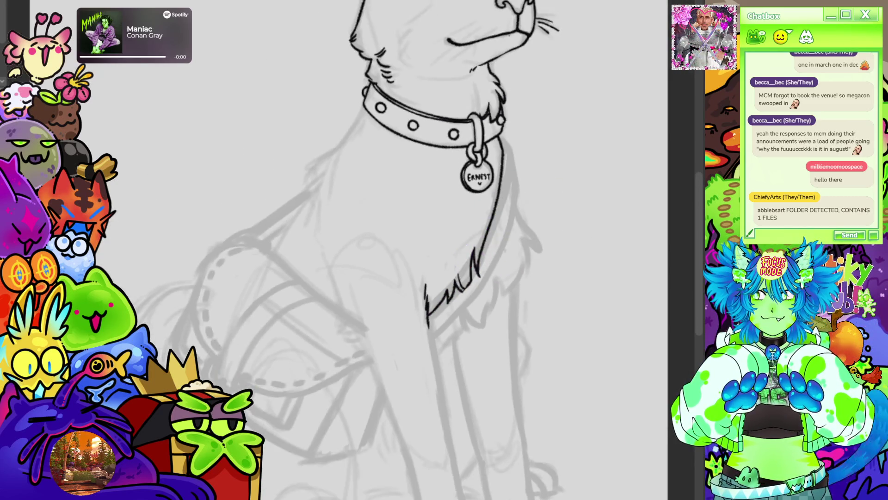
pyautogui.hotkey('ctrl', '-')
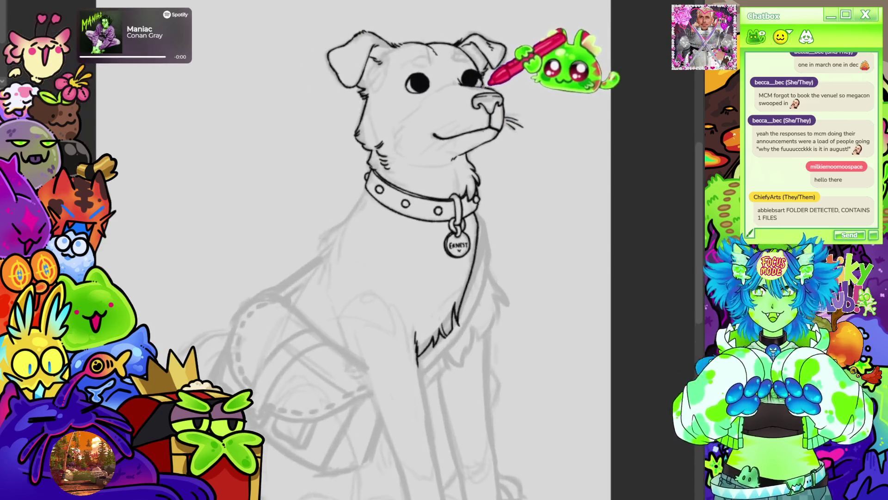
pyautogui.scroll(3, 216, 210)
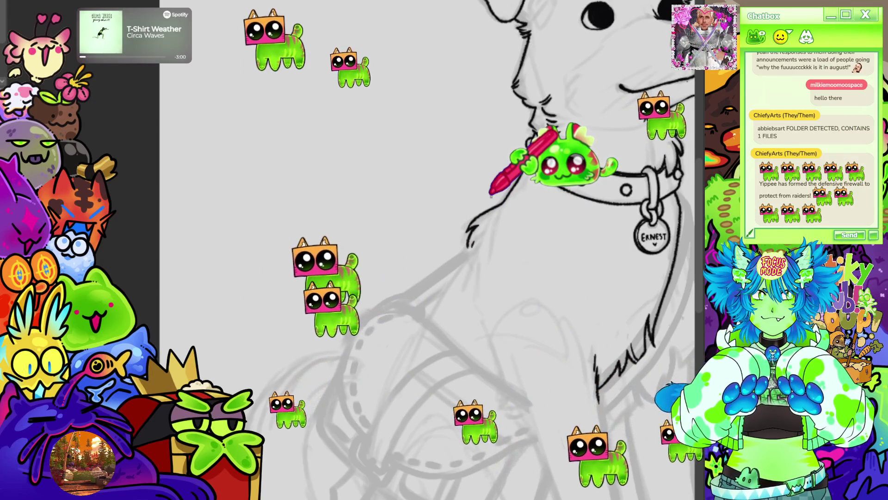
pyautogui.scroll(-5, 492, 194)
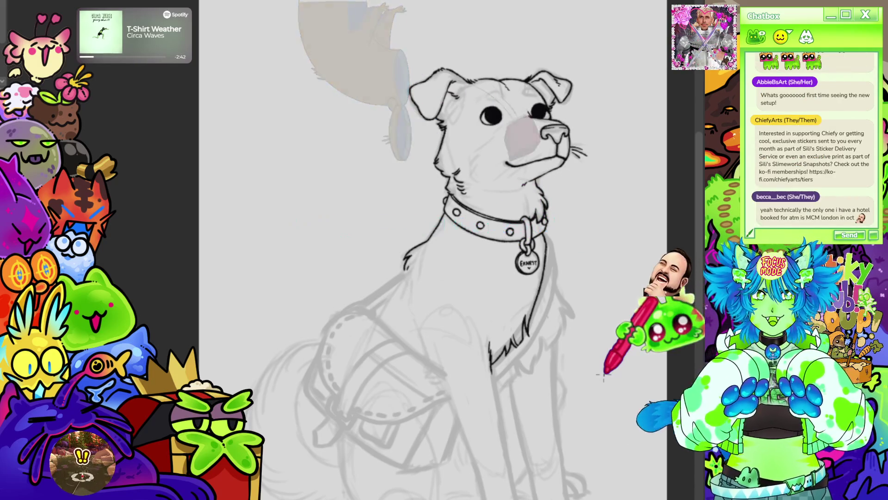
pyautogui.scroll(-2, 620, 278)
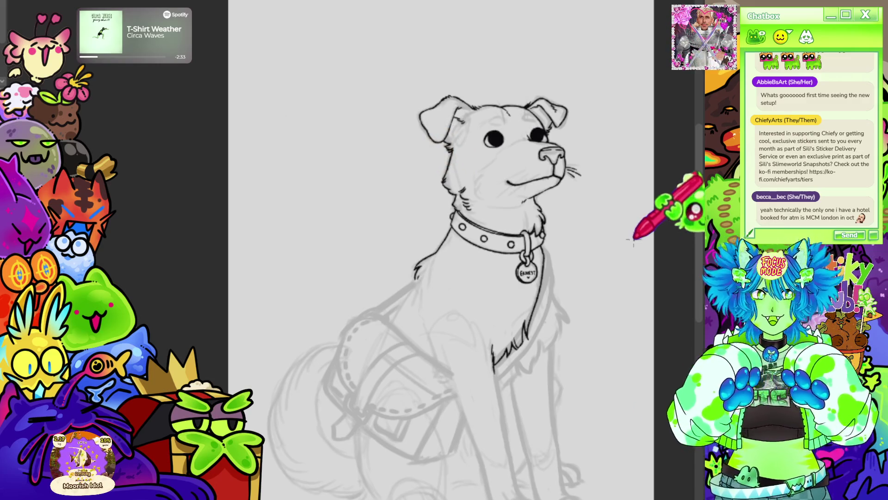
pyautogui.moveTo(495, 155); pyautogui.dragTo(484, 159)
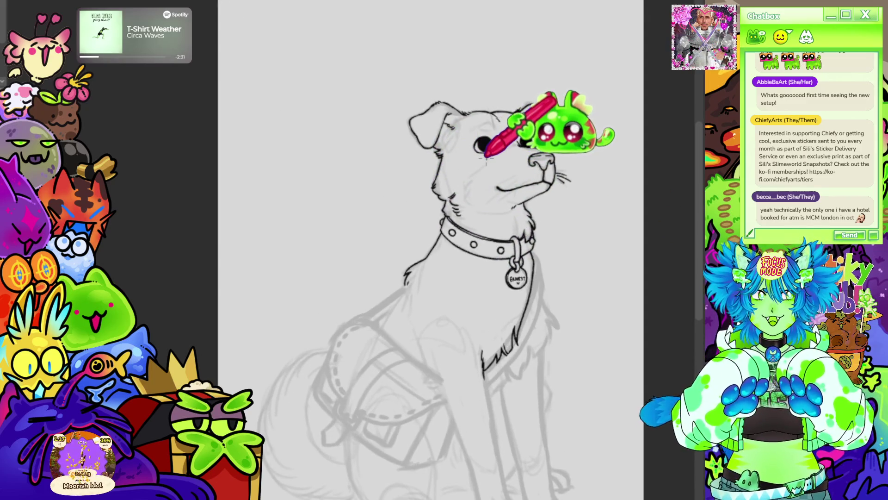
# Ink a short line on the neck just below the collar
pyautogui.scroll(-3, 486, 156)
pyautogui.scroll(2, 448, 116)
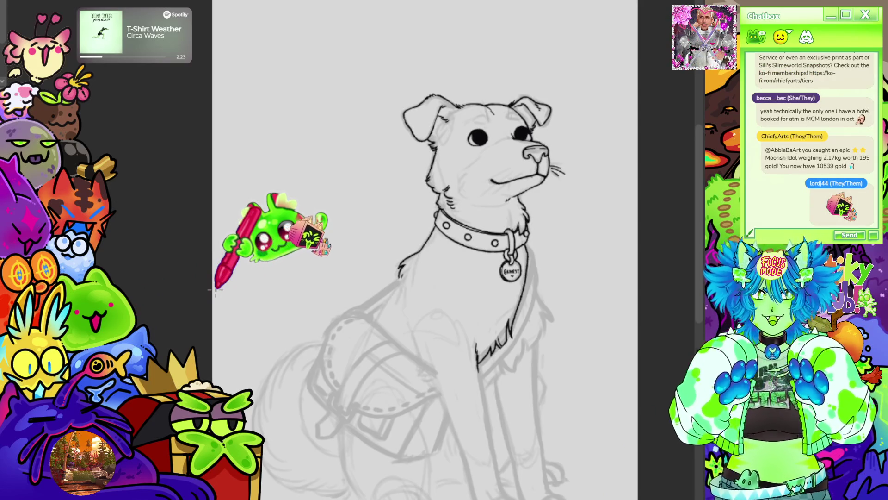
pyautogui.scroll(-2, 370, 194)
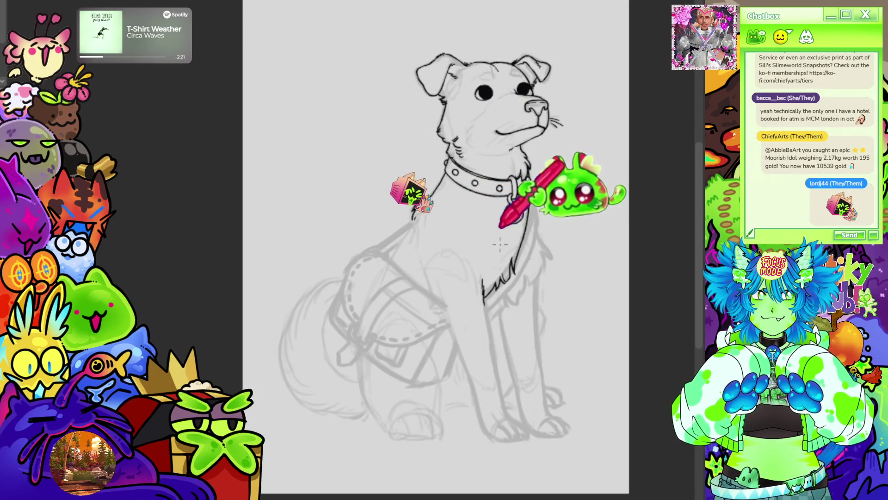
pyautogui.moveTo(433, 234); pyautogui.dragTo(318, 188)
pyautogui.scroll(1, 476, 208)
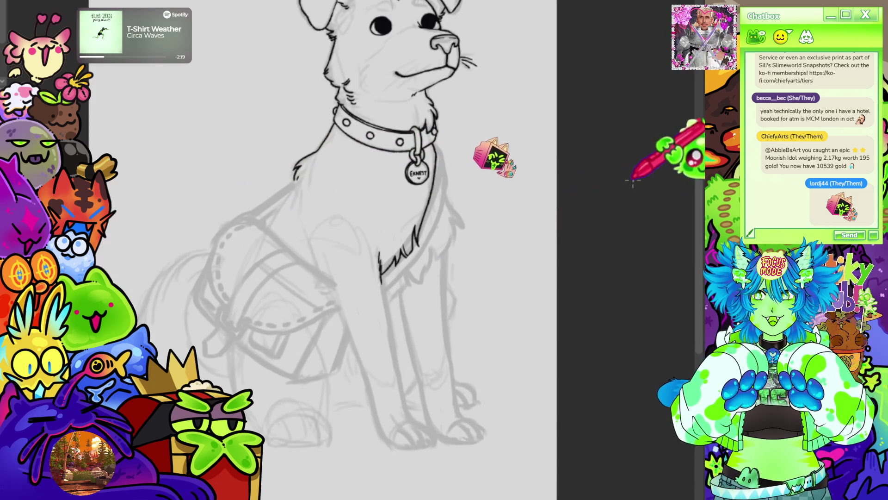
pyautogui.scroll(1, 240, 193)
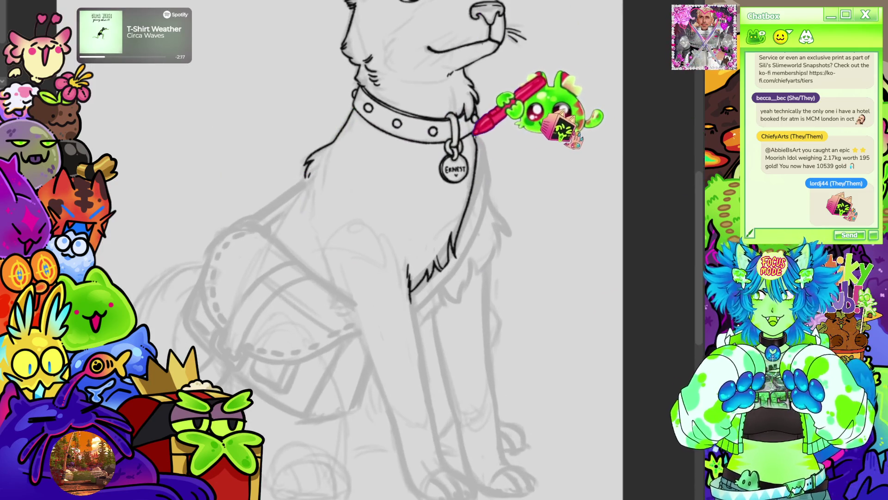
pyautogui.moveTo(477, 135); pyautogui.dragTo(487, 174)
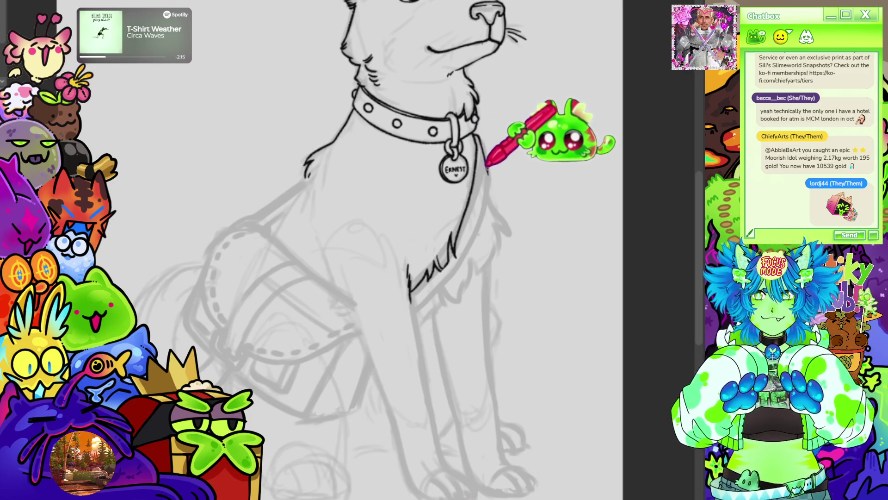
pyautogui.scroll(1, 352, 250)
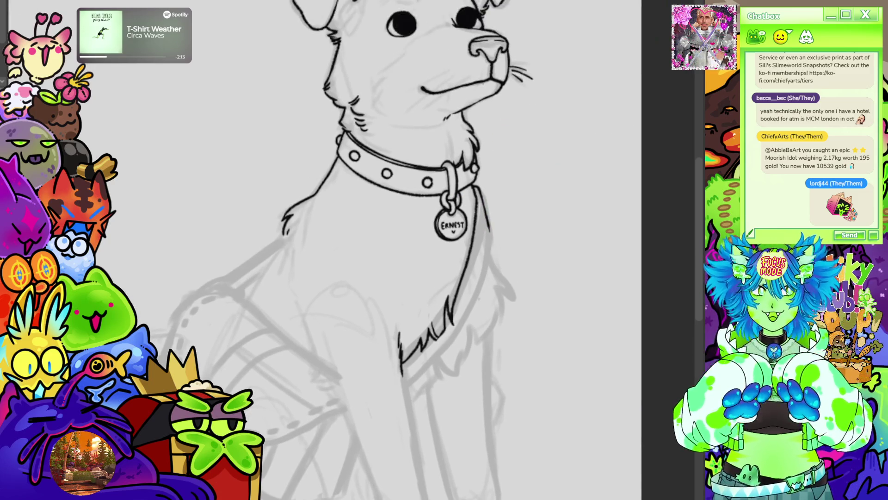
# Rotate the canvas counterclockwise and ink the strap's edge down the chest
pyautogui.press('-')
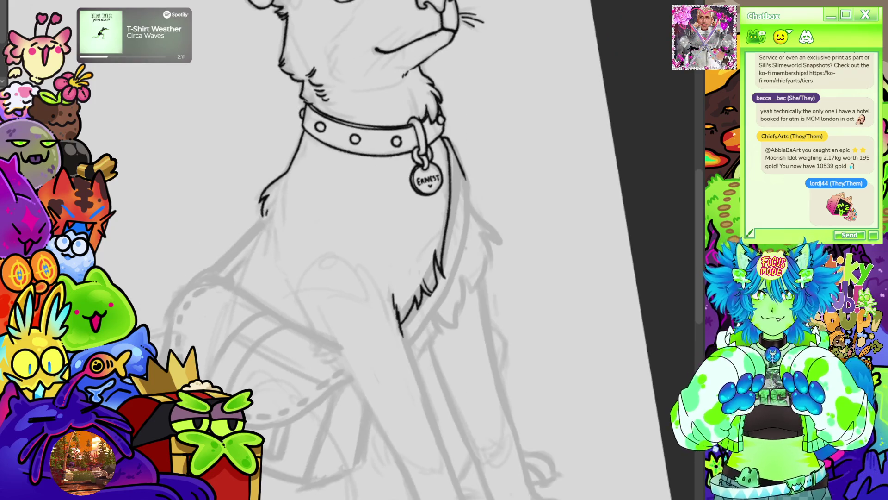
pyautogui.press('-')
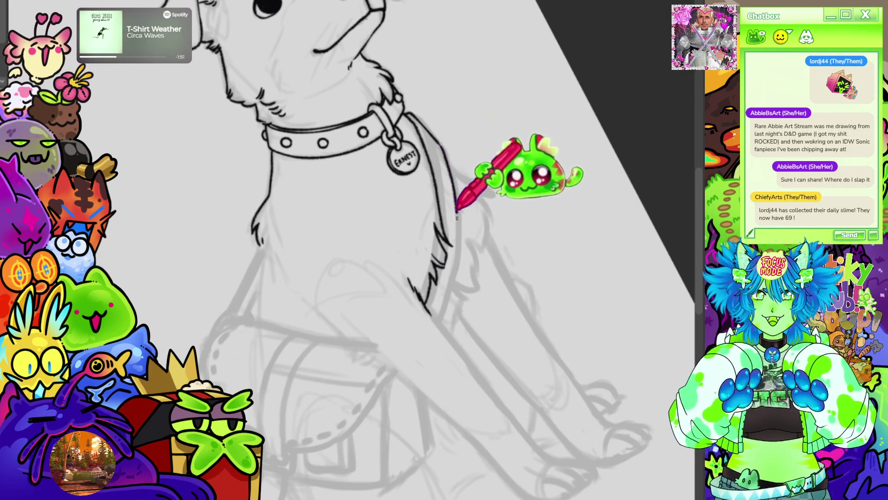
pyautogui.moveTo(436, 314); pyautogui.dragTo(455, 247)
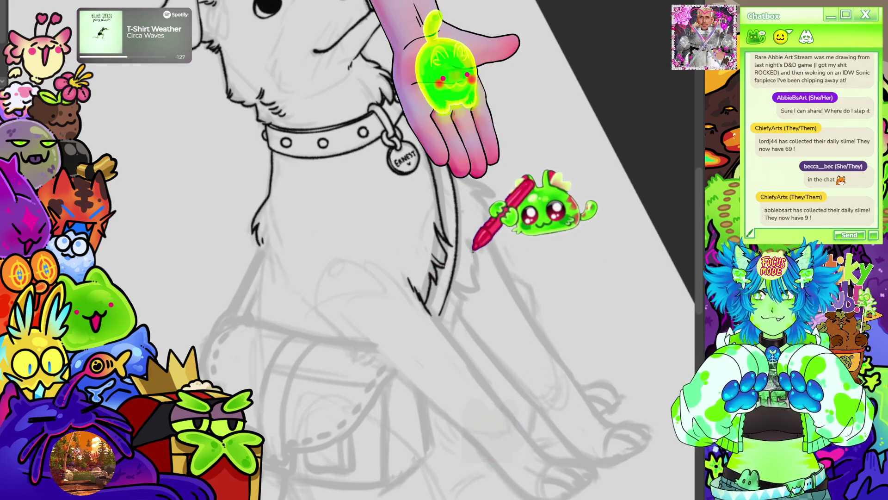
pyautogui.scroll(2, 360, 302)
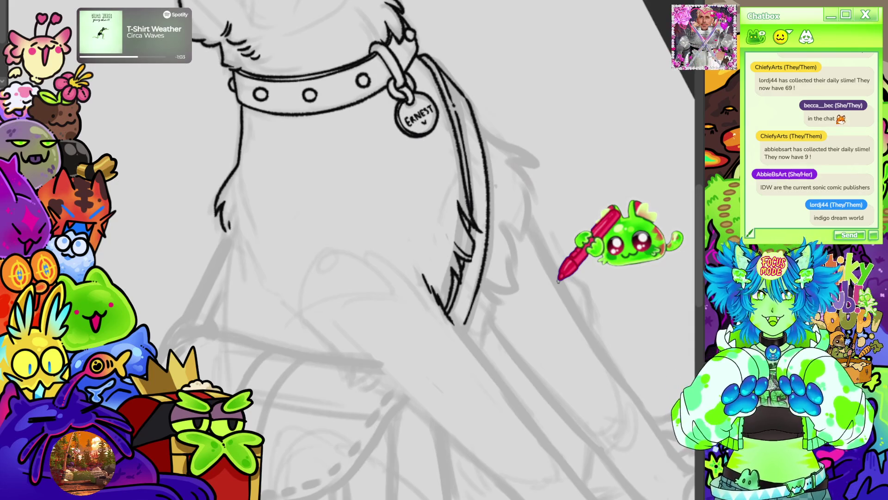
pyautogui.scroll(-5, 555, 149)
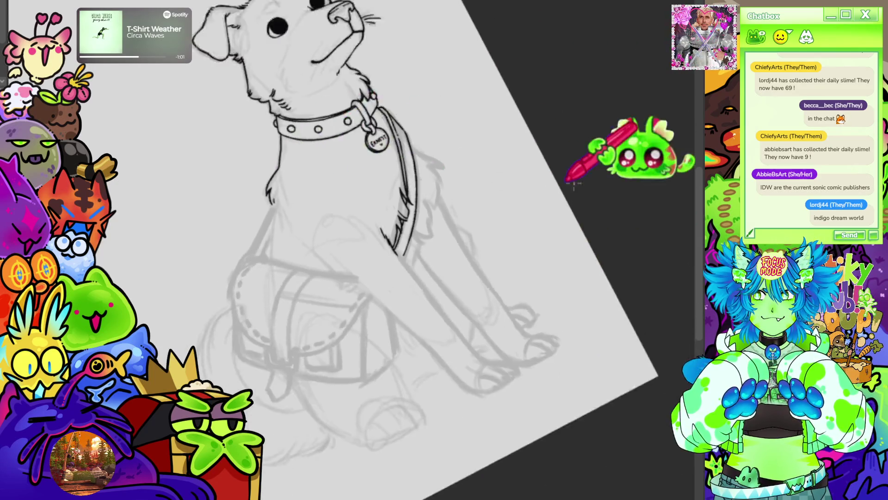
# Continue the strap line from the tag and ink jagged fur along the neck and over the strap
pyautogui.scroll(5, 432, 155)
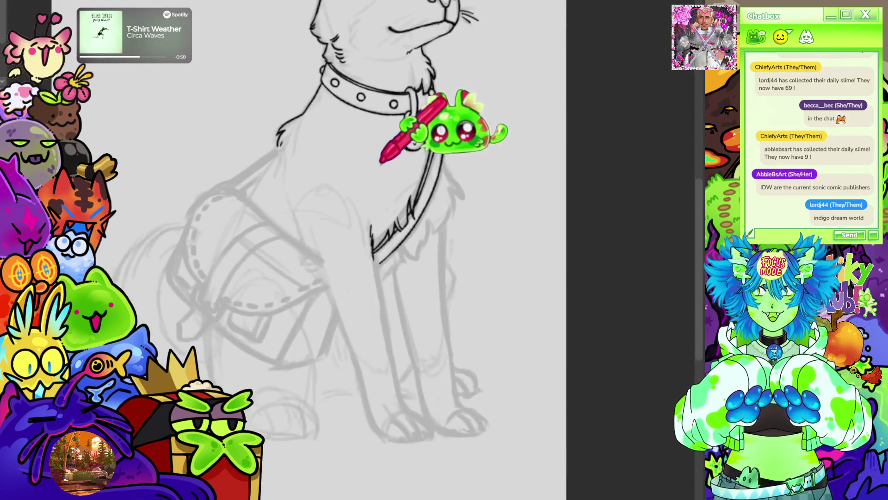
pyautogui.moveTo(458, 155)
pyautogui.mouseDown()
pyautogui.moveTo(479, 203)
pyautogui.moveTo(443, 254)
pyautogui.mouseUp()
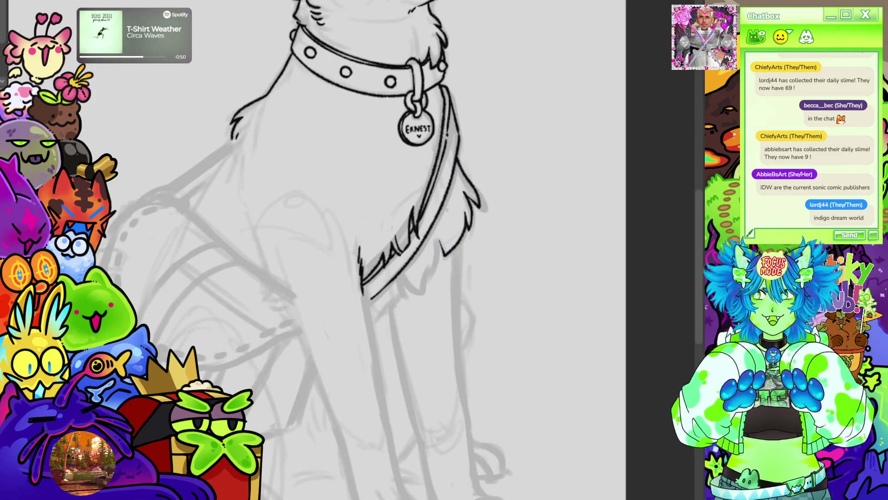
pyautogui.moveTo(448, 171); pyautogui.dragTo(520, 171)
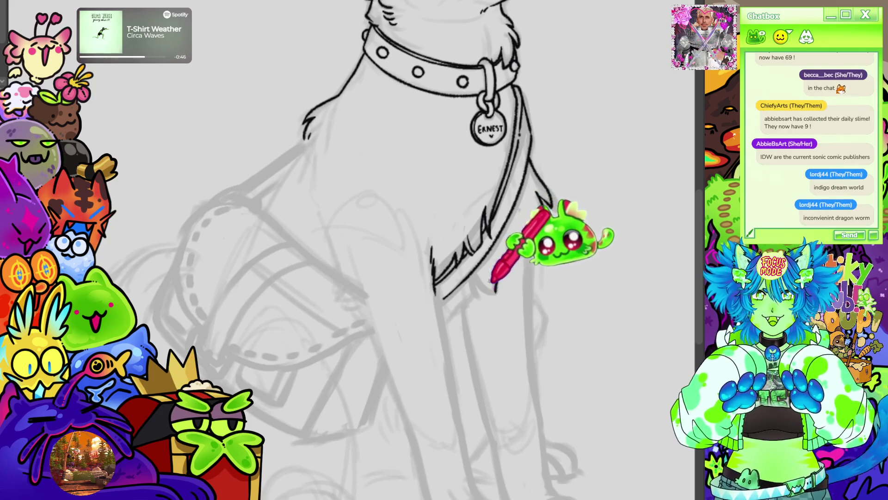
pyautogui.moveTo(489, 289)
pyautogui.mouseDown()
pyautogui.moveTo(526, 267)
pyautogui.moveTo(525, 218)
pyautogui.mouseUp()
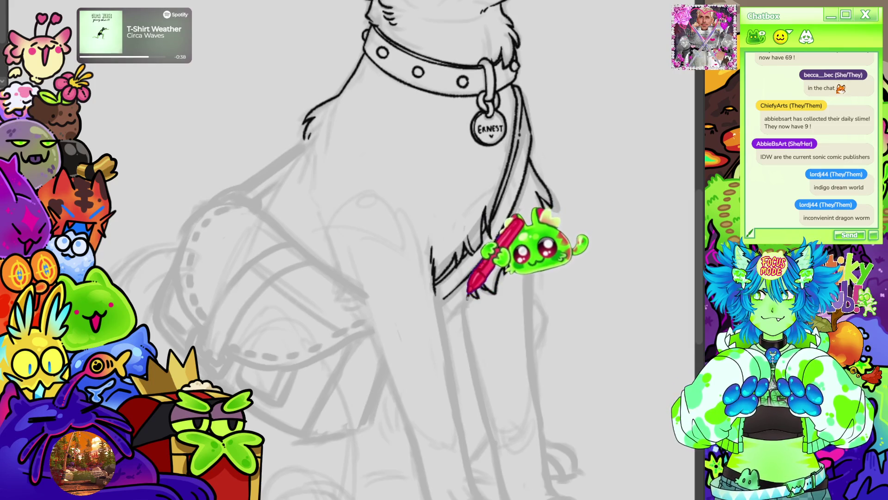
pyautogui.moveTo(447, 320); pyautogui.dragTo(514, 190)
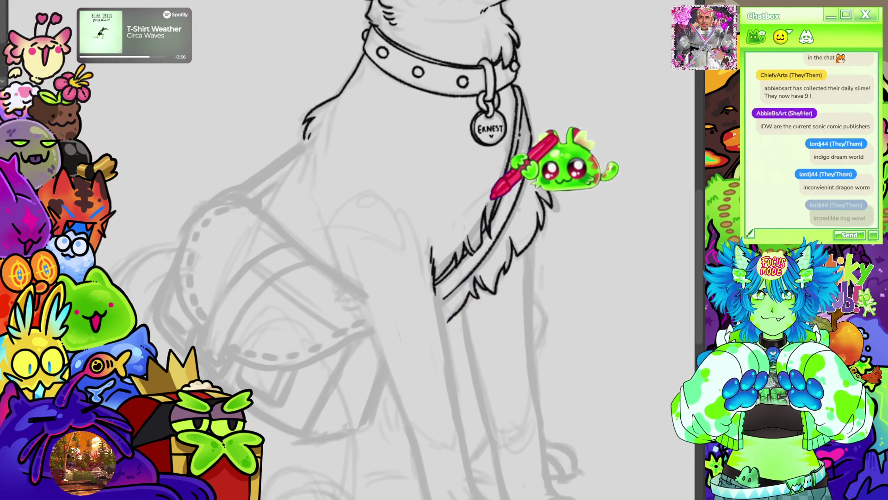
pyautogui.scroll(-5, 513, 190)
pyautogui.scroll(1, 481, 50)
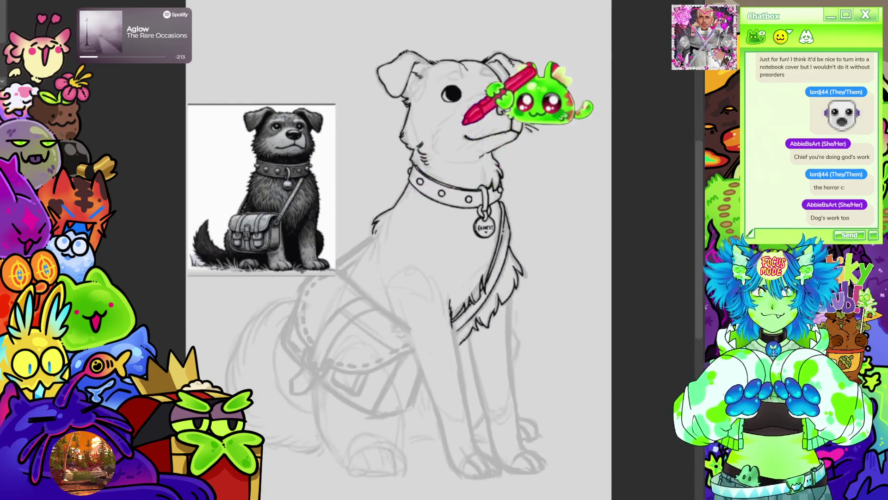
pyautogui.scroll(5, 463, 185)
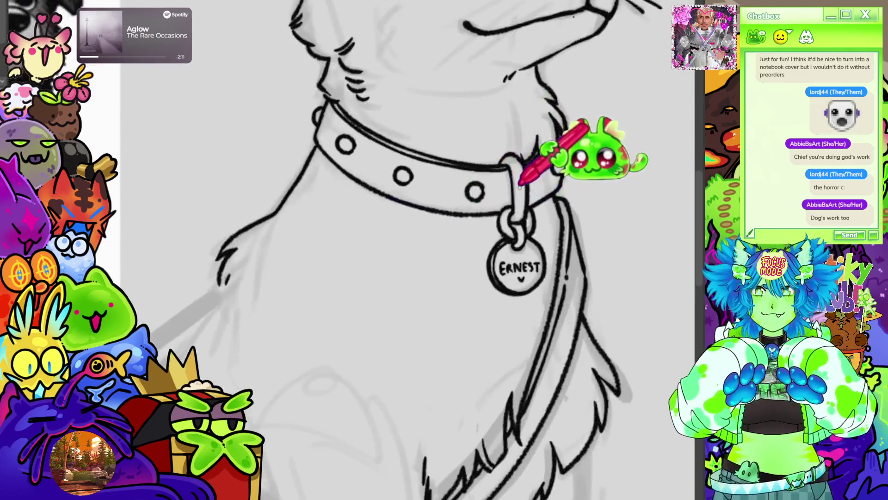
pyautogui.scroll(4, 519, 185)
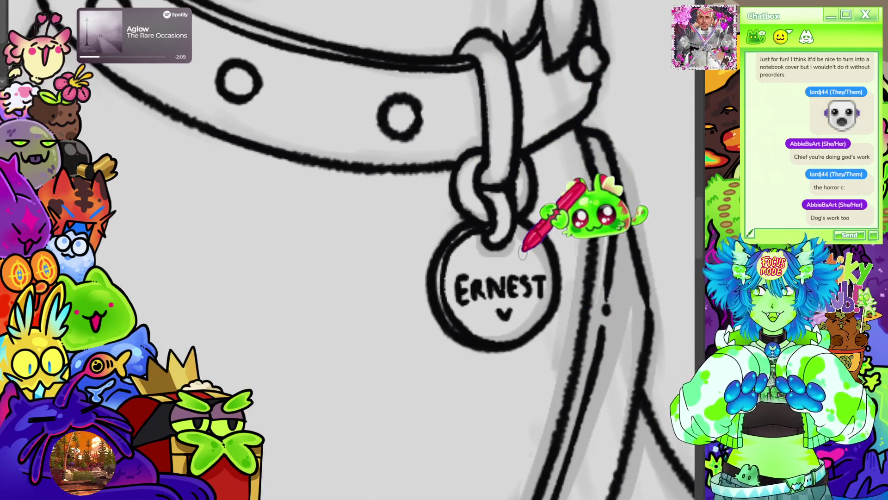
pyautogui.scroll(-6, 522, 252)
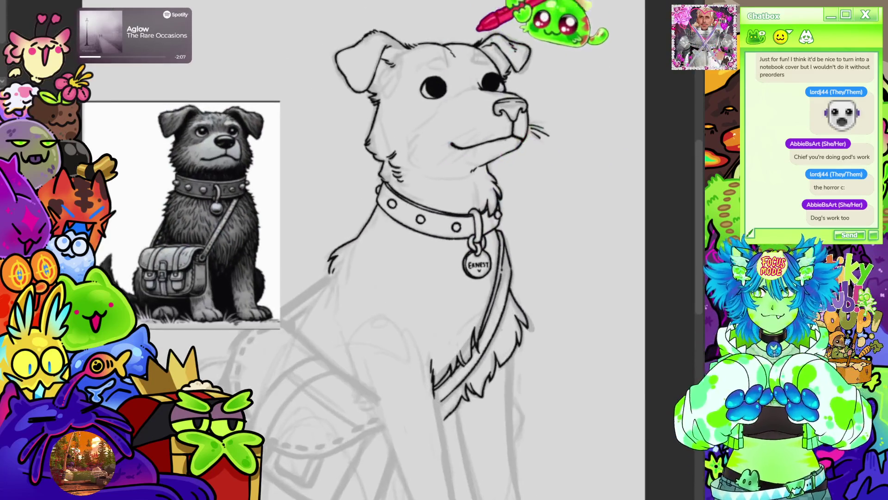
pyautogui.scroll(1, 499, 59)
pyautogui.scroll(1, 503, 62)
pyautogui.scroll(-2, 503, 62)
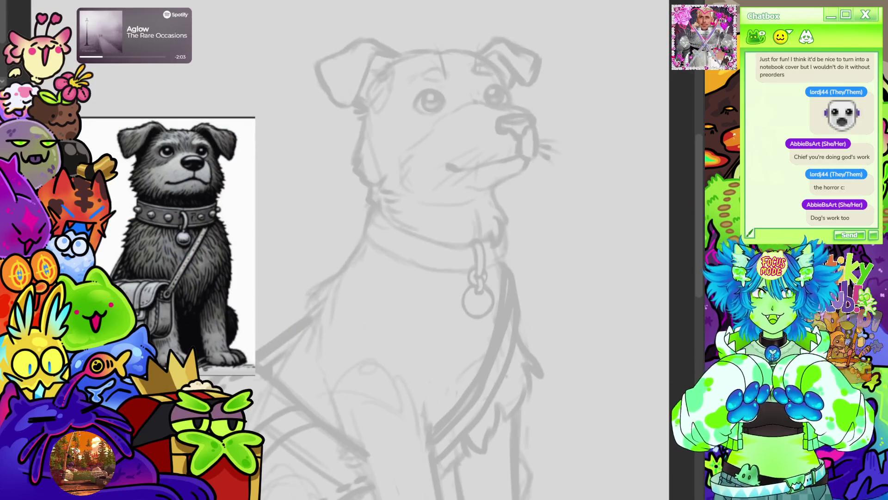
pyautogui.scroll(2, 407, 100)
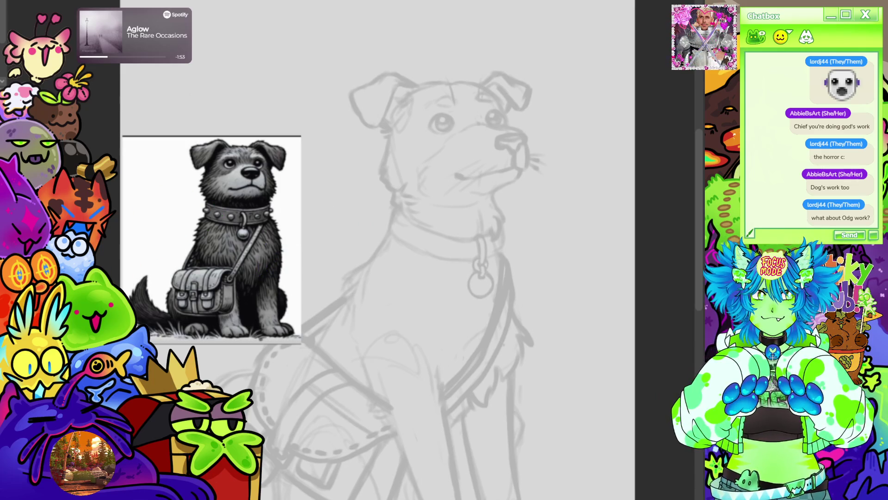
pyautogui.hotkey('ctrl', '-')
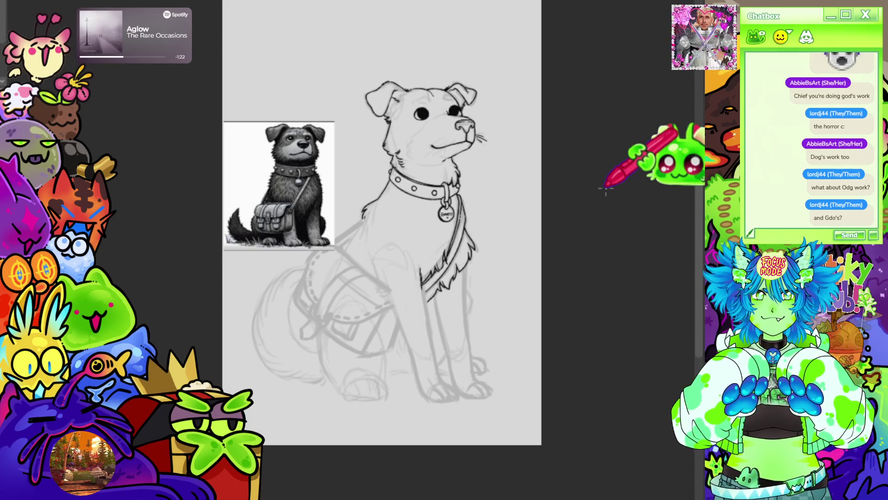
# Ink a contour line along the dog's back, from the neck toward the shoulder above the bag
pyautogui.scroll(2, 444, 259)
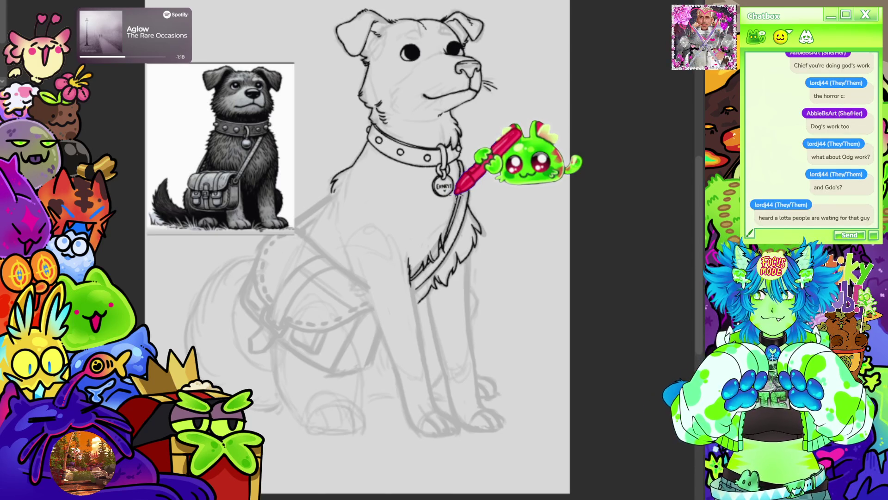
pyautogui.scroll(5, 449, 177)
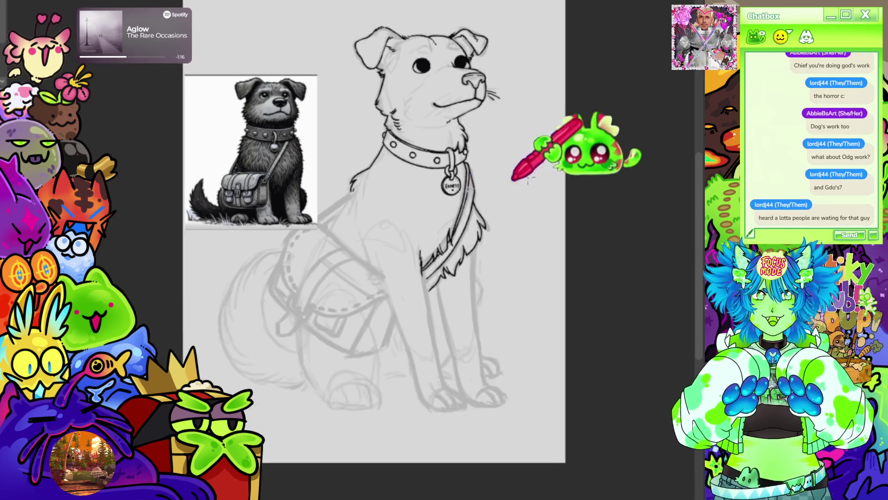
pyautogui.scroll(-3, 393, 162)
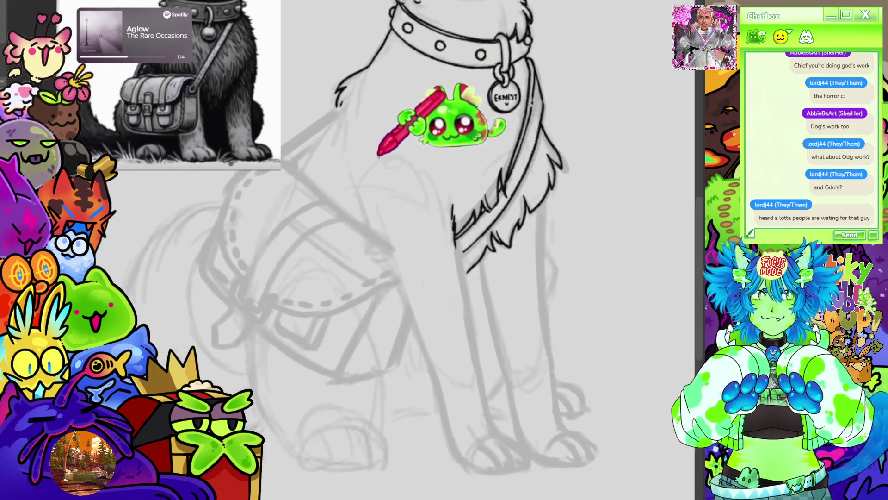
pyautogui.scroll(2, 287, 119)
pyautogui.scroll(3, 247, 129)
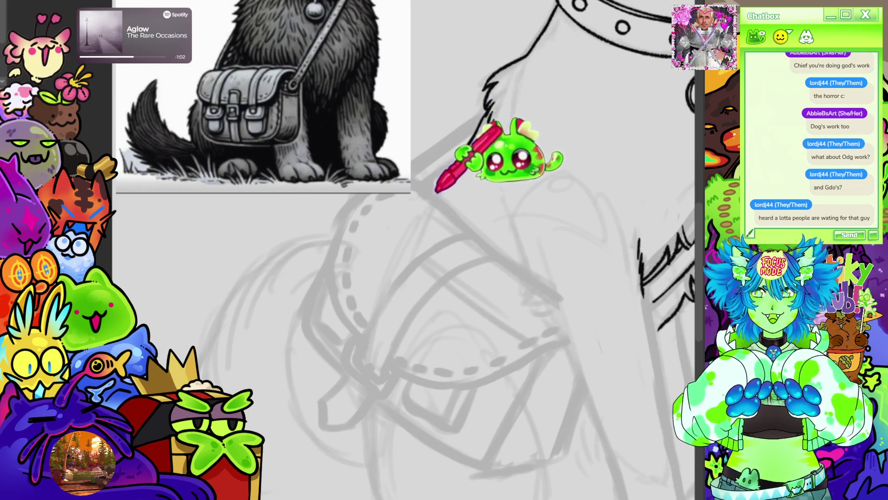
pyautogui.moveTo(487, 113); pyautogui.dragTo(440, 193)
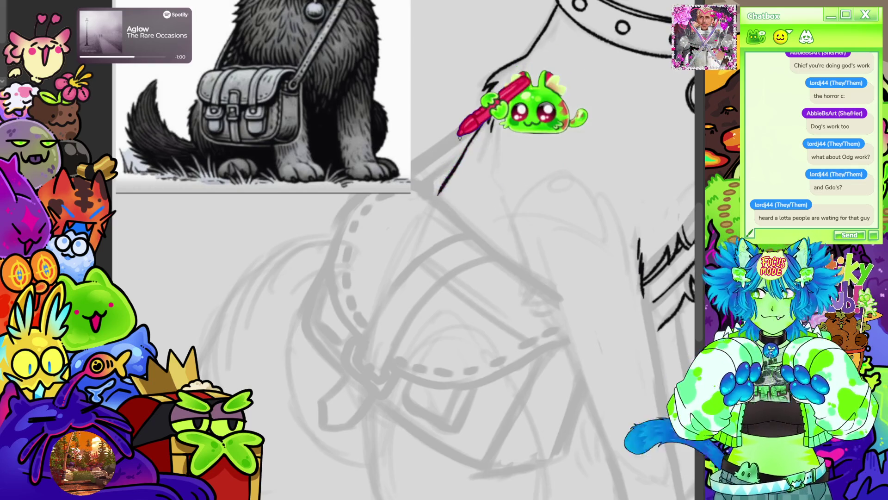
pyautogui.scroll(-5, 462, 130)
pyautogui.scroll(4, 663, 156)
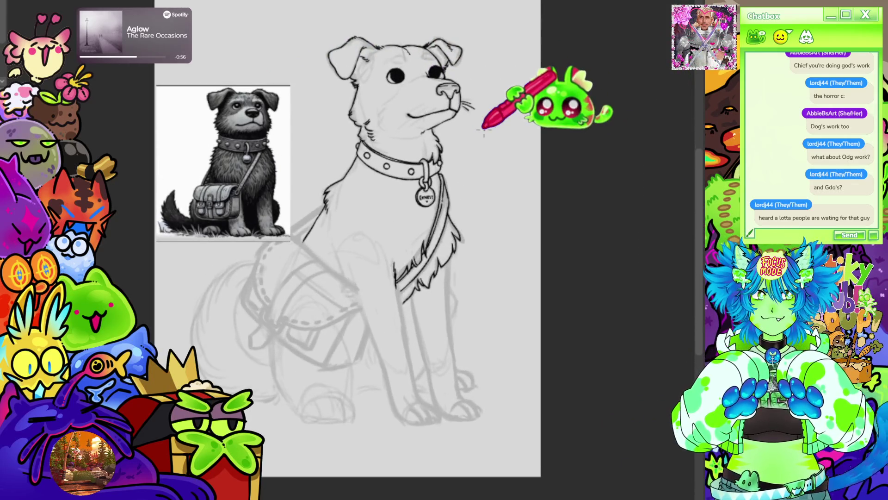
pyautogui.scroll(-2, 532, 185)
pyautogui.scroll(4, 394, 226)
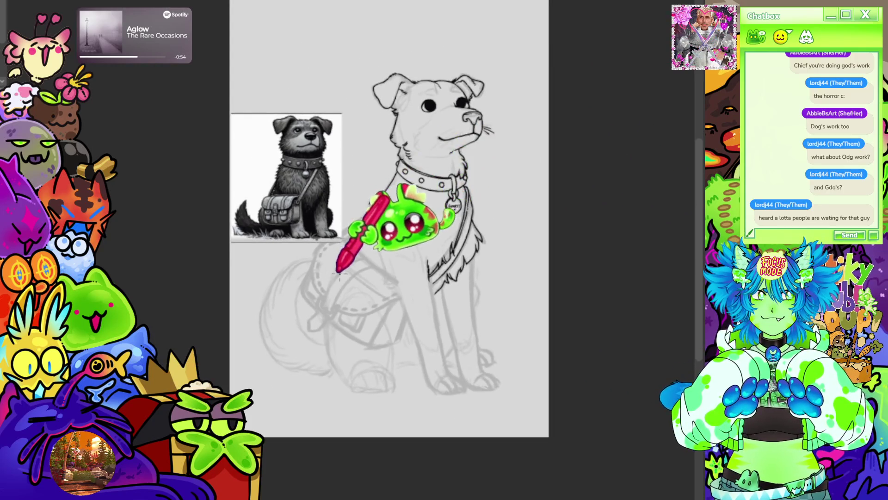
pyautogui.scroll(2, 366, 278)
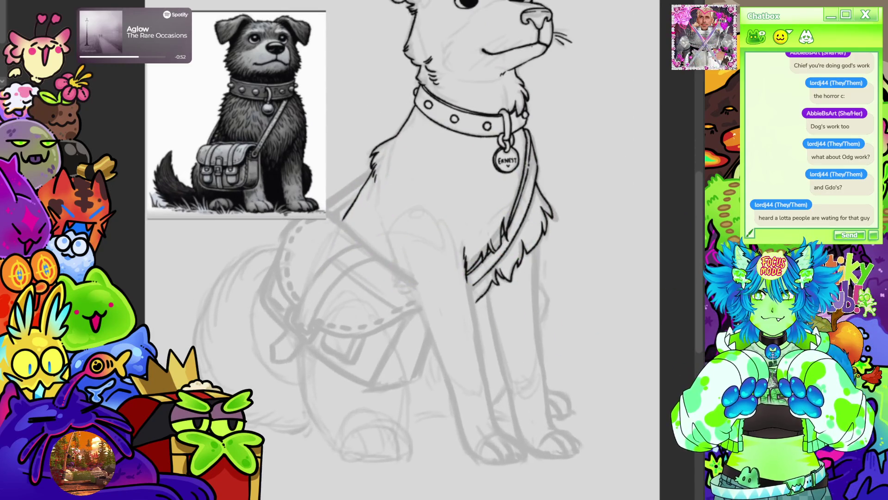
pyautogui.scroll(-1, 417, 250)
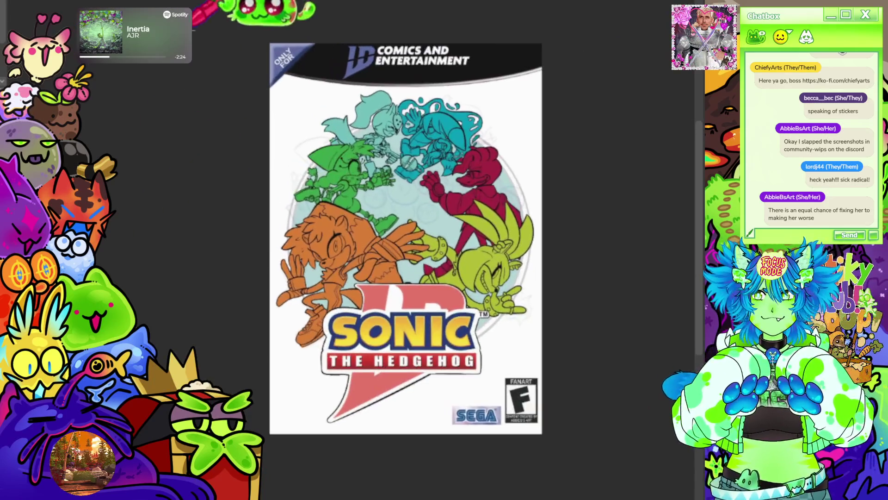
# Zoom and pan around the Sonic fan cover to inspect the characters and the red logo
pyautogui.hotkey('ctrl', '+')
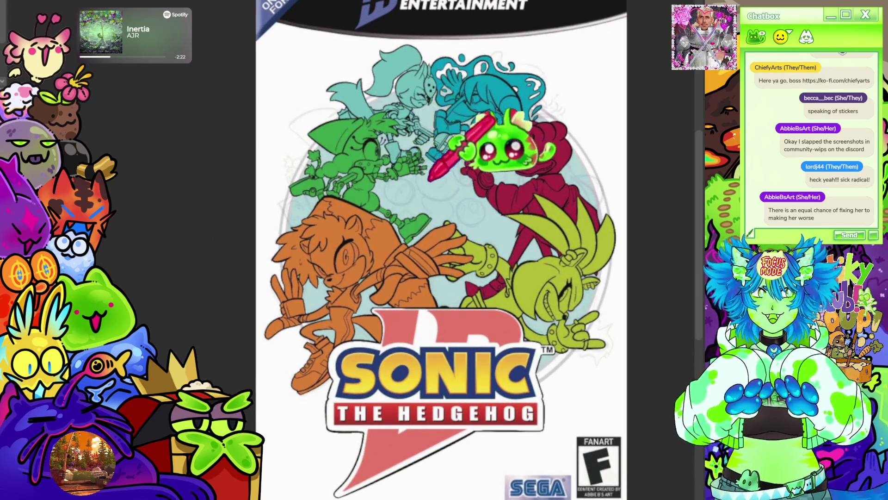
pyautogui.scroll(3, 430, 178)
pyautogui.scroll(1, 467, 111)
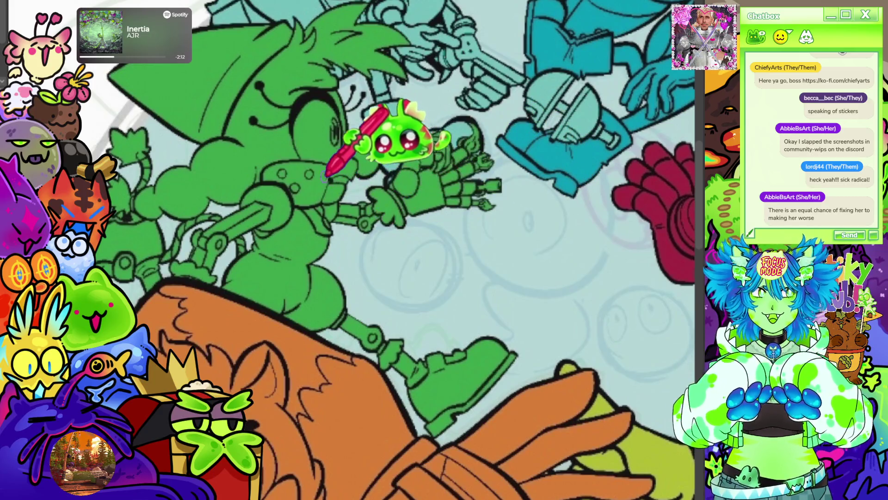
pyautogui.scroll(-4, 327, 175)
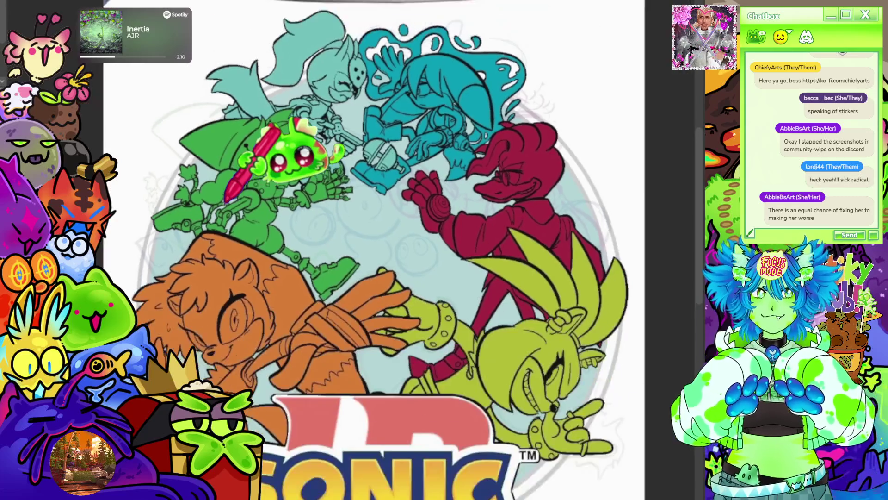
pyautogui.scroll(-1, 485, 201)
pyautogui.scroll(1, 462, 387)
pyautogui.scroll(-2, 532, 417)
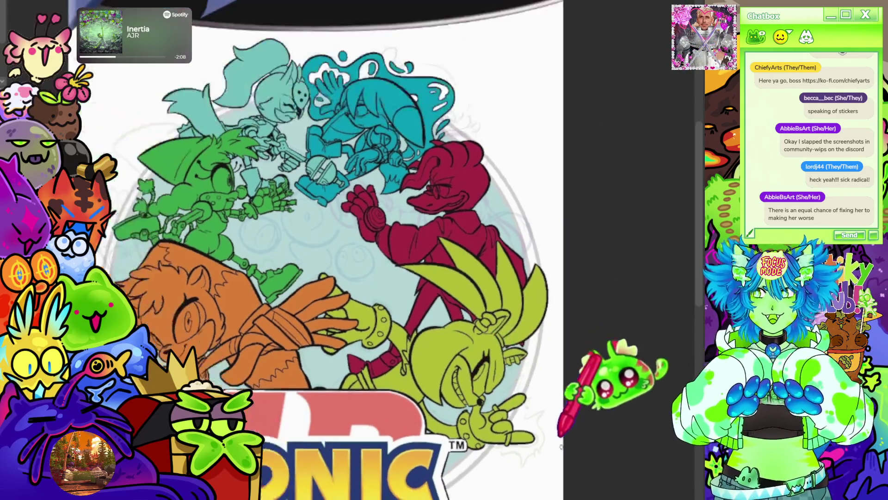
pyautogui.scroll(4, 296, 99)
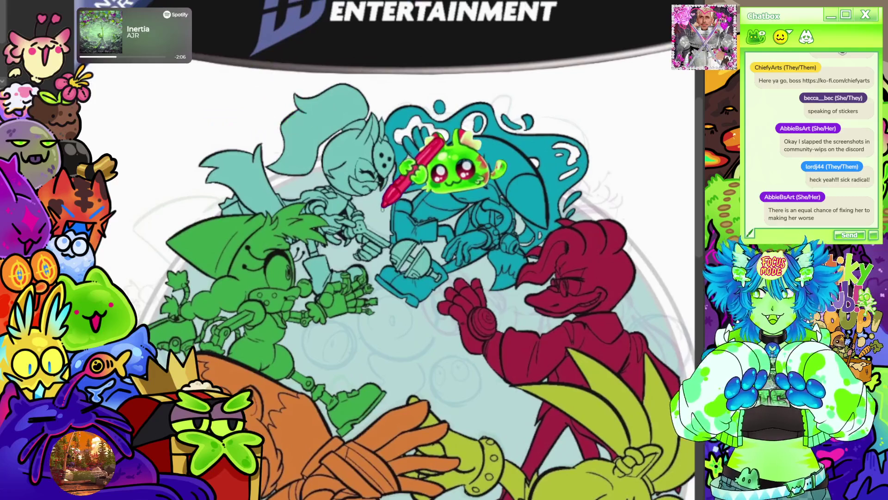
pyautogui.moveTo(382, 205); pyautogui.dragTo(348, 154)
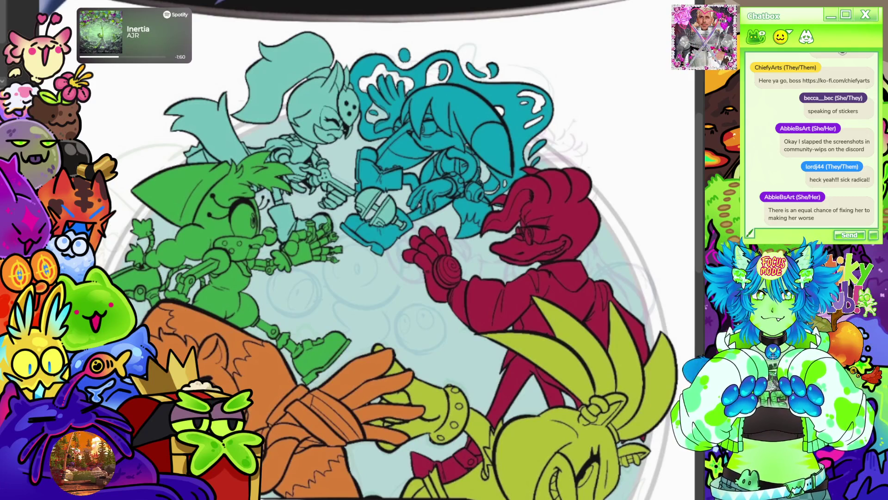
pyautogui.moveTo(430, 249)
pyautogui.mouseDown()
pyautogui.moveTo(412, 203)
pyautogui.moveTo(378, 196)
pyautogui.mouseUp()
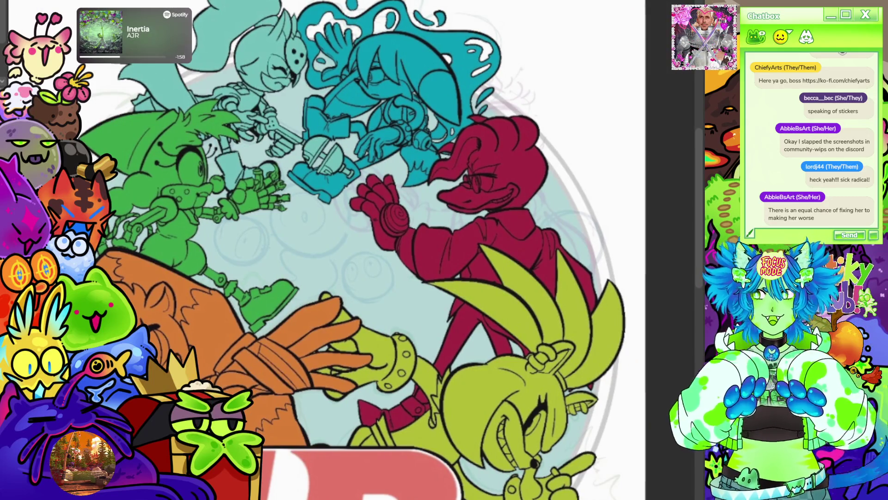
pyautogui.moveTo(444, 249)
pyautogui.mouseDown()
pyautogui.moveTo(379, 262)
pyautogui.moveTo(348, 243)
pyautogui.moveTo(356, 233)
pyautogui.mouseUp()
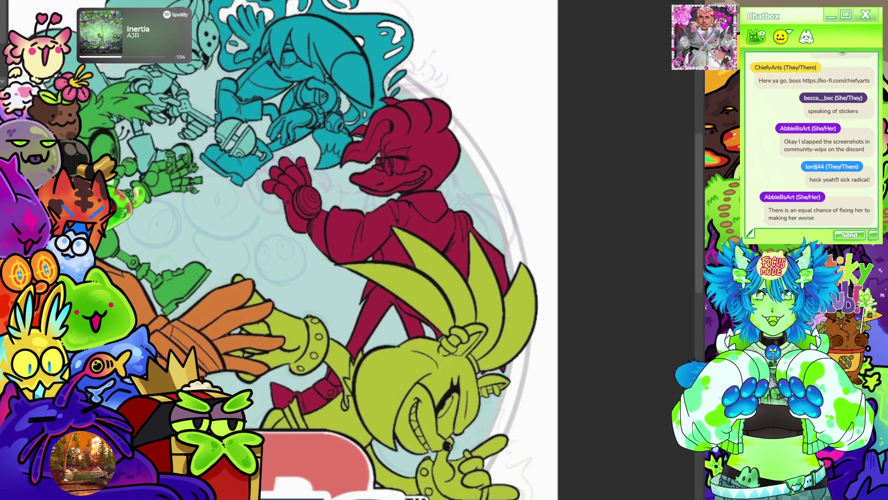
pyautogui.scroll(3, 446, 217)
pyautogui.scroll(-1, 482, 160)
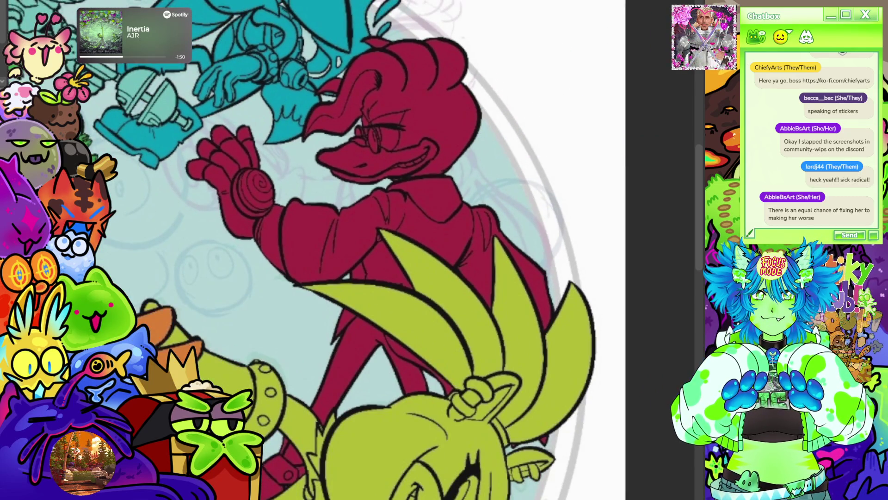
pyautogui.scroll(-5, 500, 169)
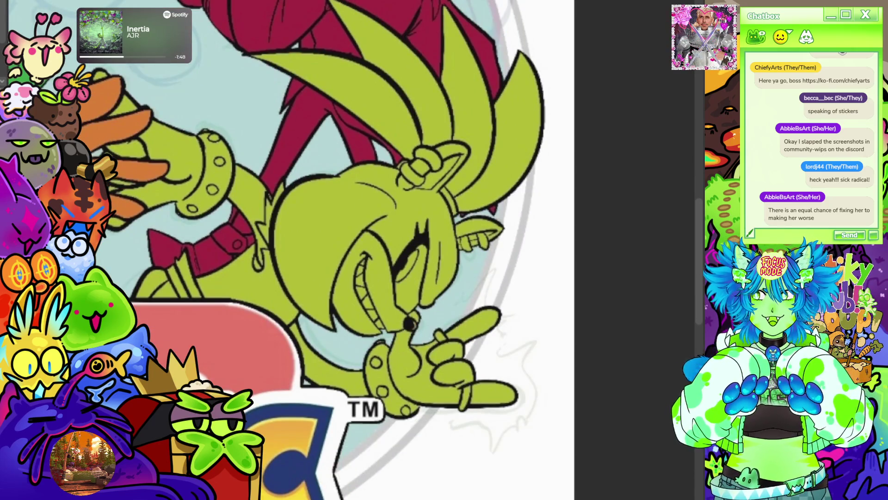
pyautogui.scroll(-5, 597, 108)
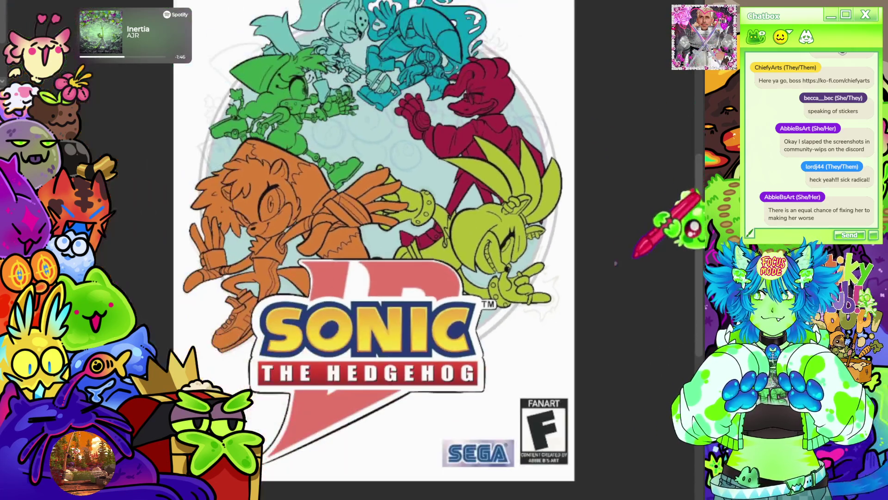
pyautogui.scroll(-1, 287, 157)
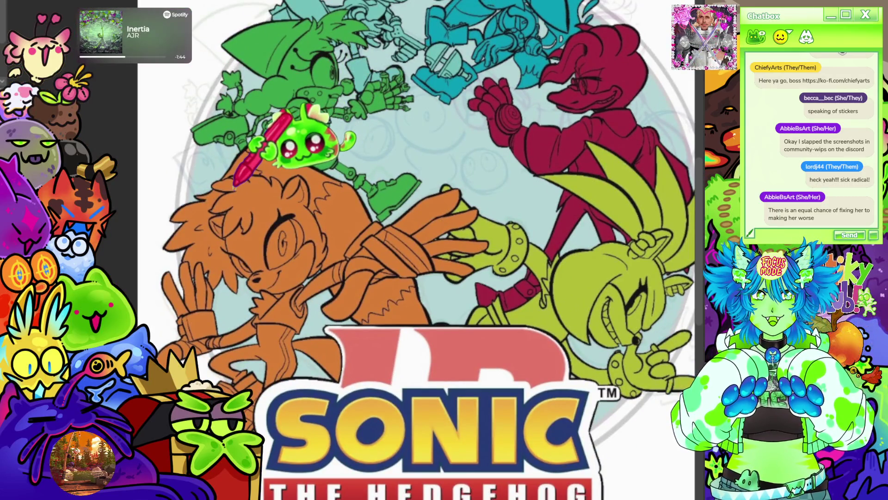
pyautogui.scroll(-3, 259, 167)
pyautogui.scroll(6, 323, 55)
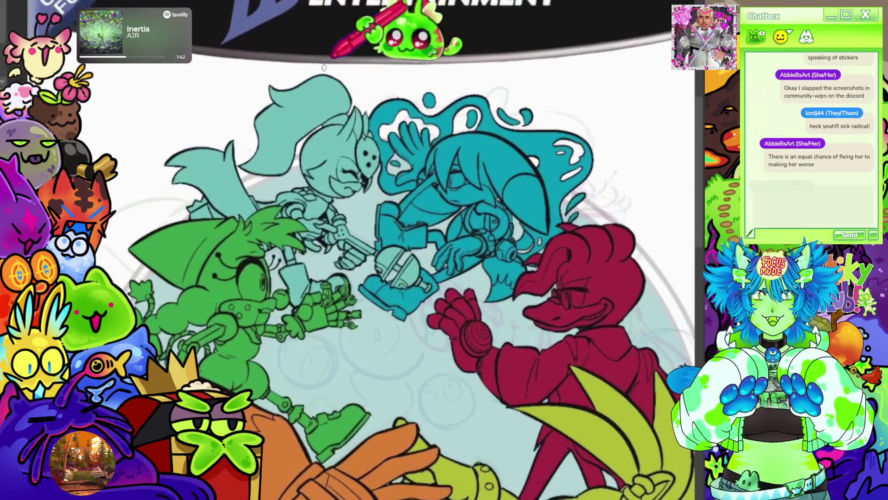
pyautogui.scroll(-3, 342, 88)
pyautogui.scroll(2, 416, 102)
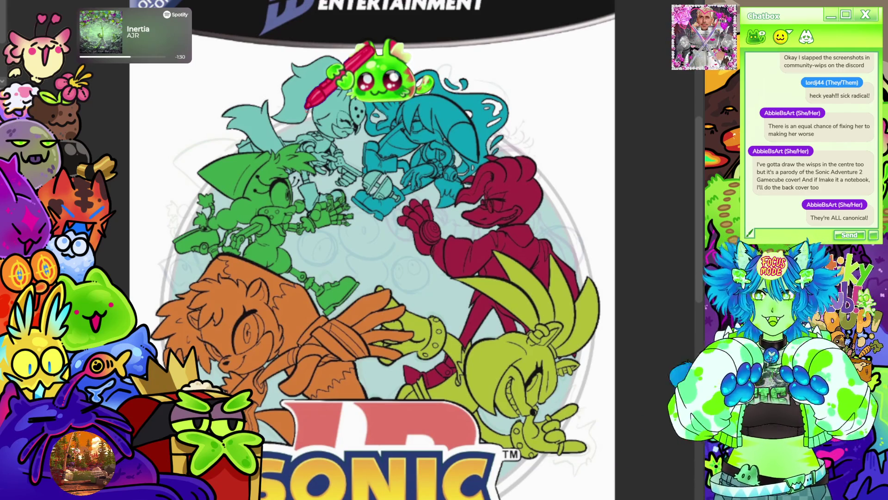
pyautogui.scroll(-1, 315, 135)
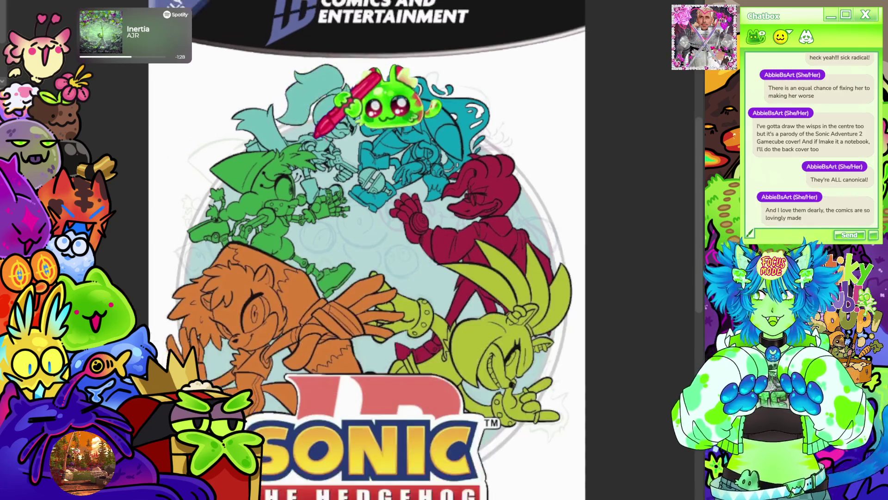
pyautogui.scroll(-1, 316, 135)
pyautogui.scroll(-1, 338, 119)
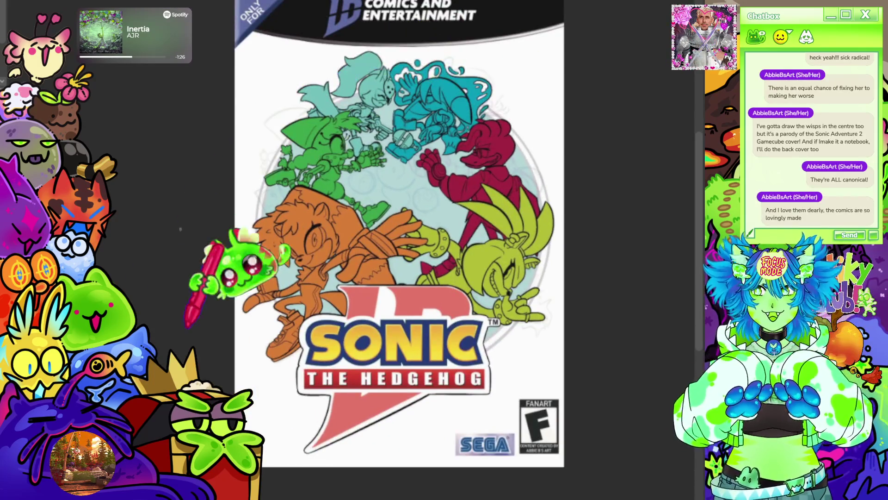
pyautogui.scroll(-1, 379, 134)
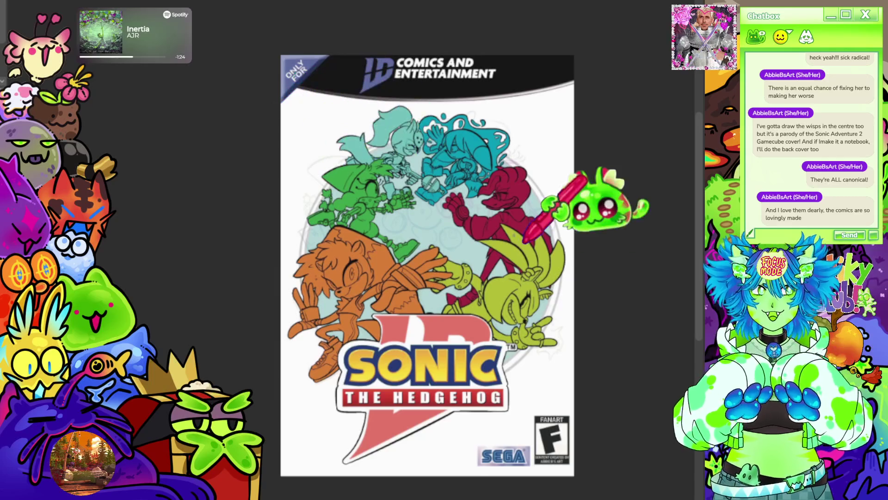
pyautogui.scroll(1, 525, 241)
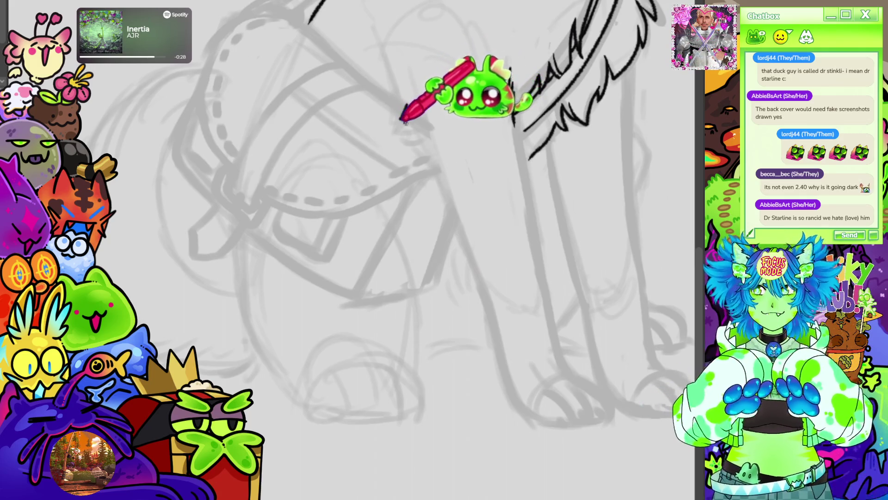
# Ink the elbow fur tuft and chest fur along the strap, and extend the front leg outline
pyautogui.moveTo(400, 110)
pyautogui.mouseDown()
pyautogui.moveTo(418, 123)
pyautogui.moveTo(413, 134)
pyautogui.moveTo(444, 185)
pyautogui.moveTo(503, 360)
pyautogui.moveTo(534, 417)
pyautogui.mouseUp()
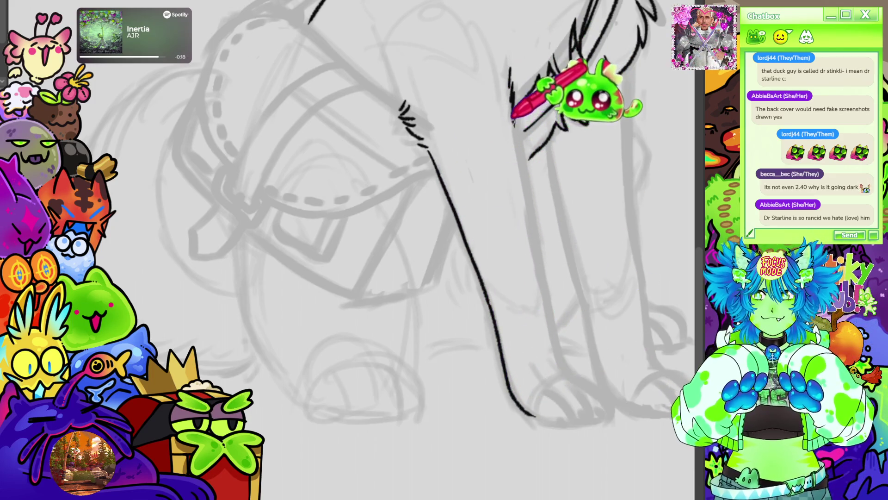
pyautogui.moveTo(583, 47)
pyautogui.mouseDown()
pyautogui.moveTo(519, 79)
pyautogui.moveTo(521, 169)
pyautogui.moveTo(569, 370)
pyautogui.mouseUp()
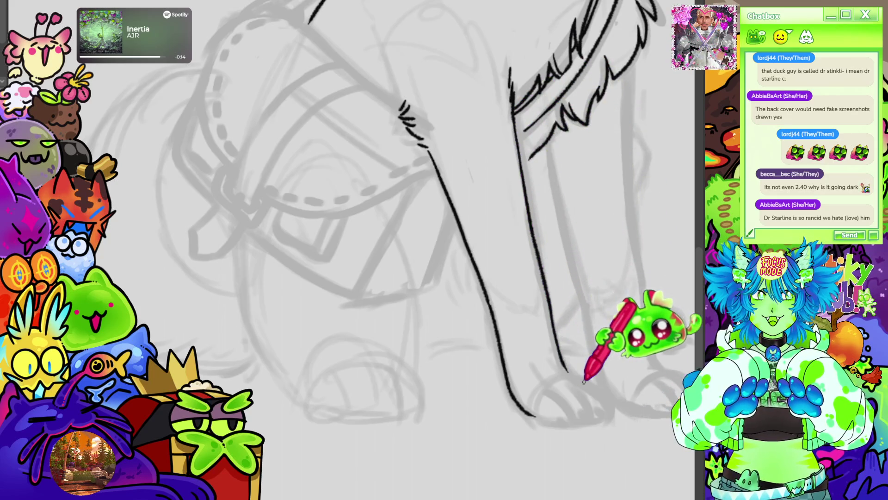
pyautogui.scroll(-5, 576, 361)
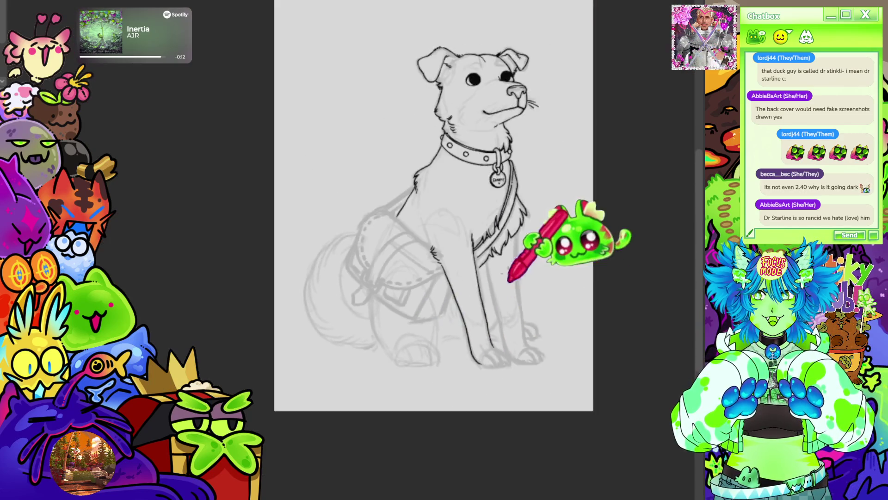
pyautogui.scroll(2, 527, 149)
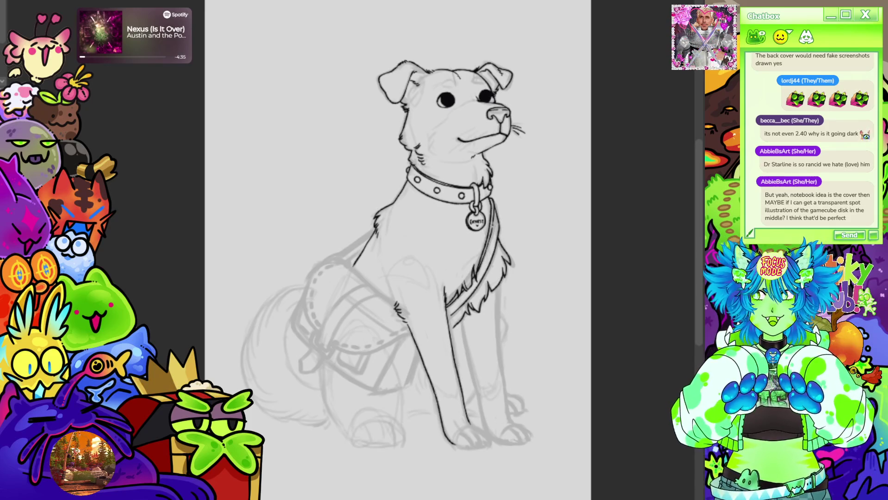
pyautogui.scroll(-5, 398, 231)
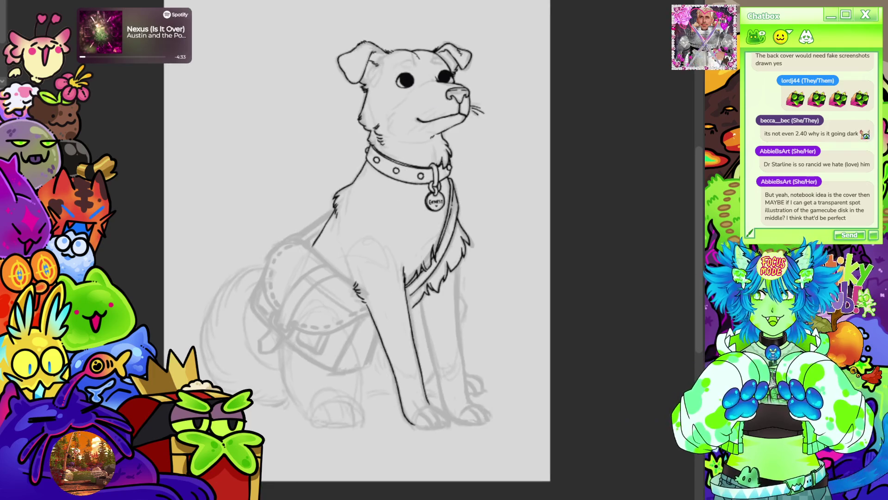
pyautogui.scroll(2, 359, 241)
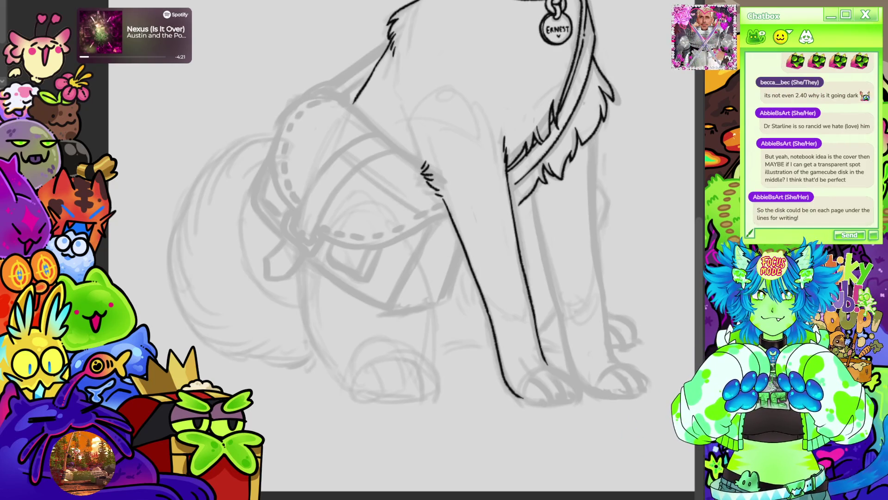
# Trace long ink outlines down the left and right front legs toward the paws
pyautogui.moveTo(591, 121)
pyautogui.mouseDown()
pyautogui.moveTo(578, 107)
pyautogui.moveTo(532, 176)
pyautogui.mouseUp()
pyautogui.scroll(3, 537, 225)
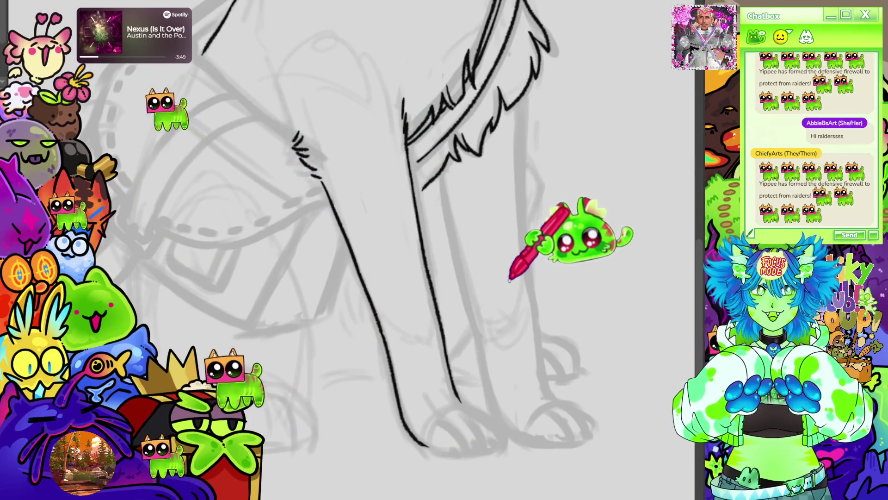
pyautogui.scroll(-5, 509, 273)
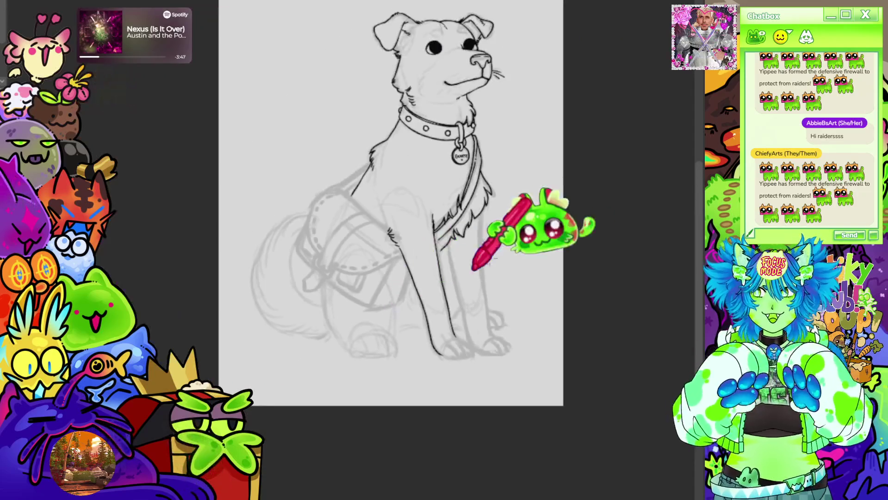
pyautogui.scroll(5, 473, 268)
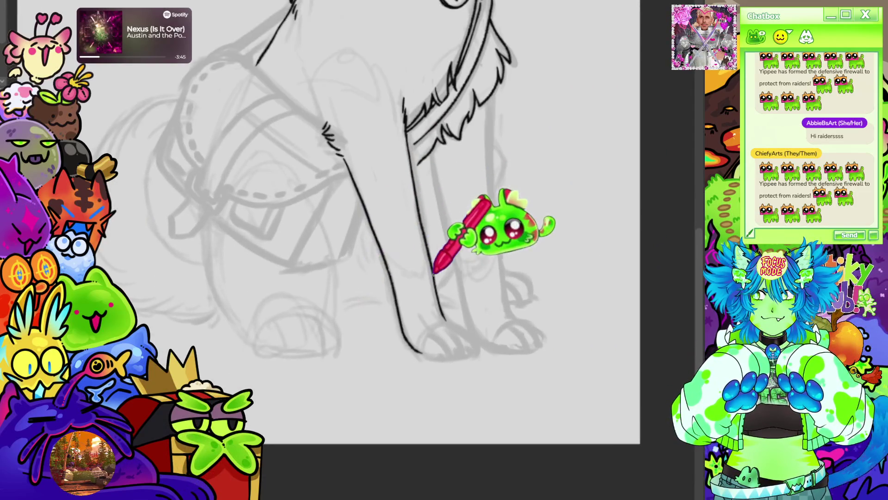
pyautogui.scroll(2, 434, 273)
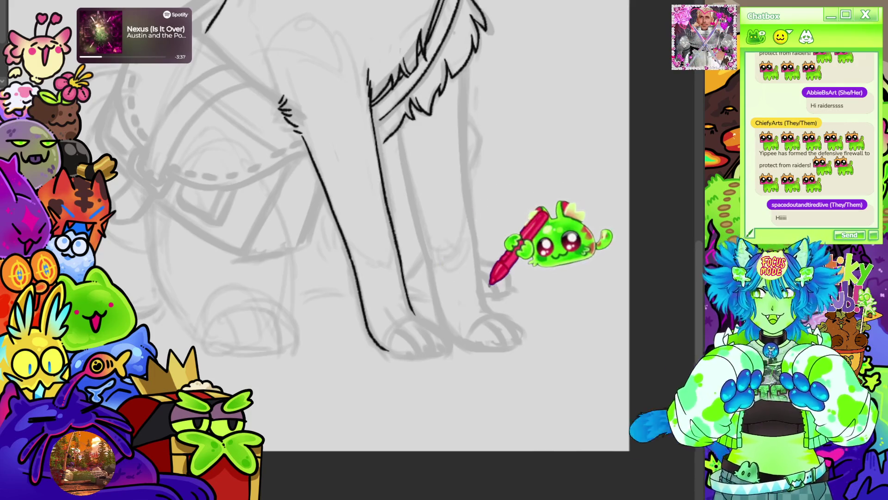
pyautogui.scroll(-1, 340, 249)
pyautogui.scroll(1, 340, 249)
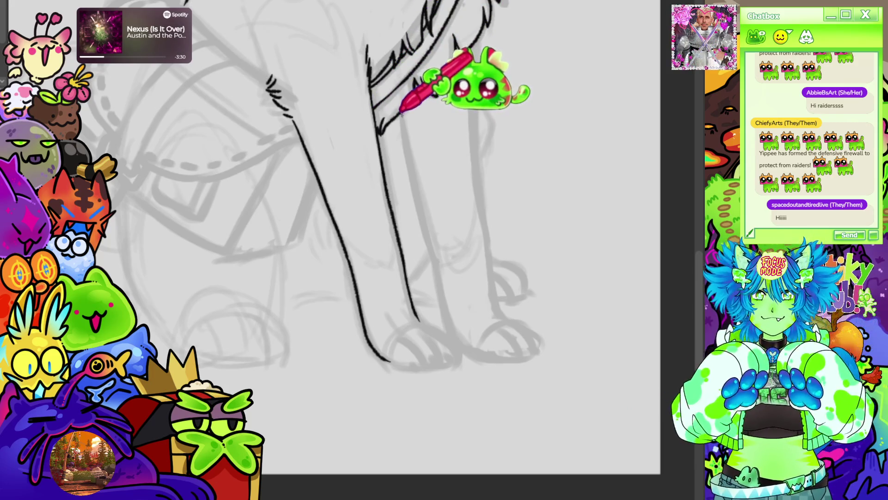
pyautogui.moveTo(404, 116)
pyautogui.mouseDown()
pyautogui.moveTo(454, 298)
pyautogui.moveTo(452, 334)
pyautogui.mouseUp()
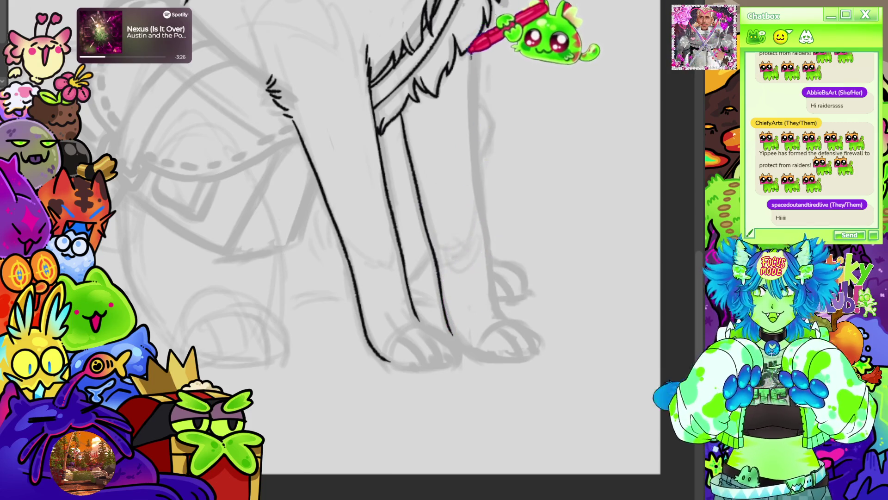
pyautogui.moveTo(469, 70); pyautogui.dragTo(501, 320)
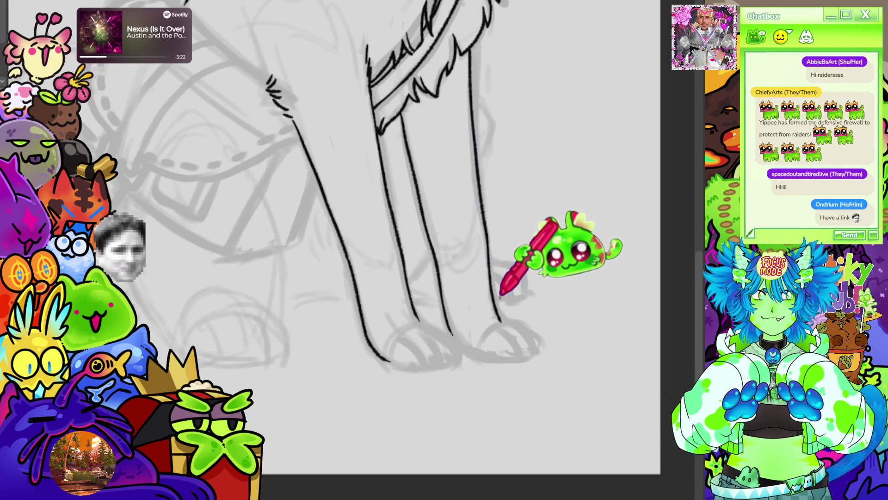
pyautogui.scroll(-3, 500, 296)
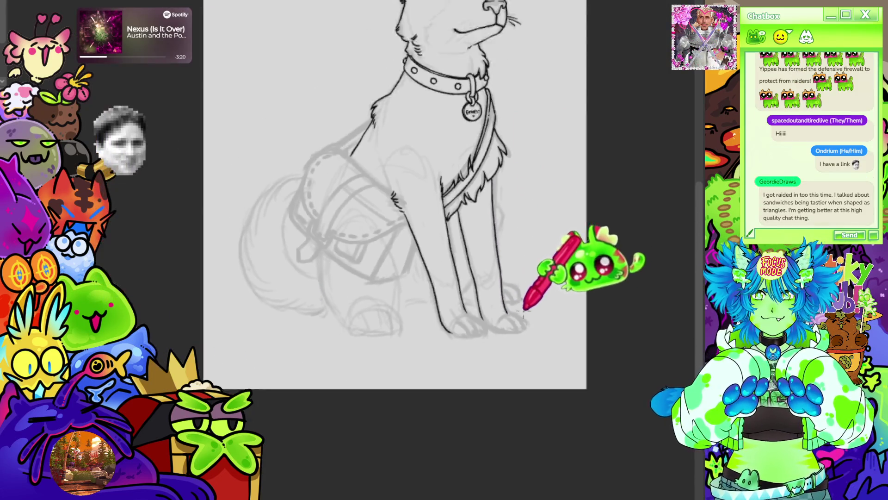
# Ink curved toe divisions on the front paw, redrawing one misplaced toe stroke
pyautogui.scroll(3, 528, 208)
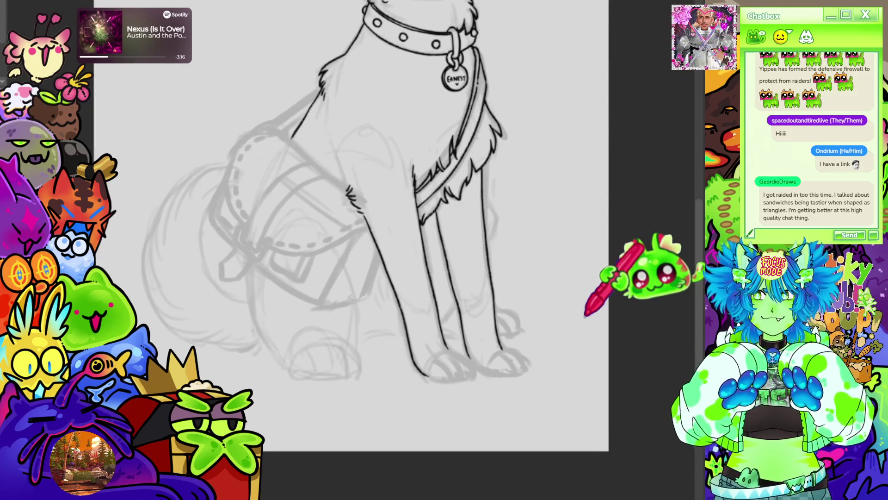
pyautogui.scroll(-3, 601, 277)
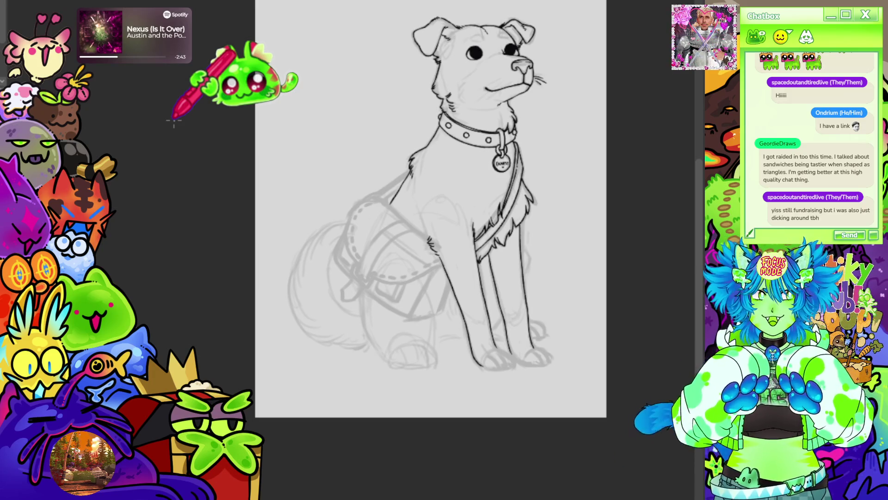
pyautogui.scroll(5, 486, 305)
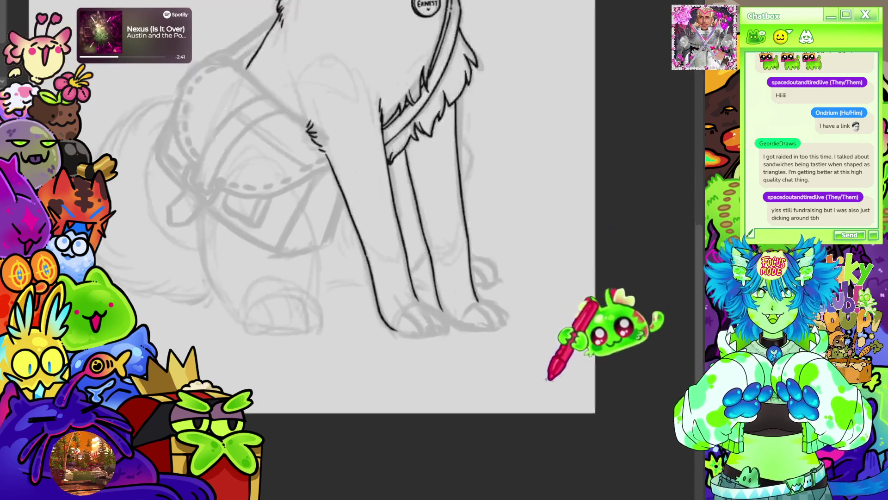
pyautogui.scroll(1, 434, 301)
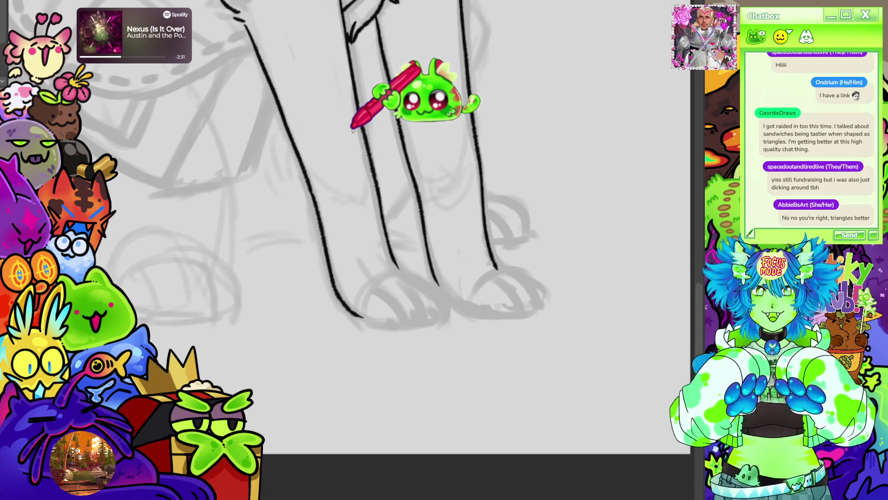
pyautogui.moveTo(364, 185); pyautogui.dragTo(434, 136)
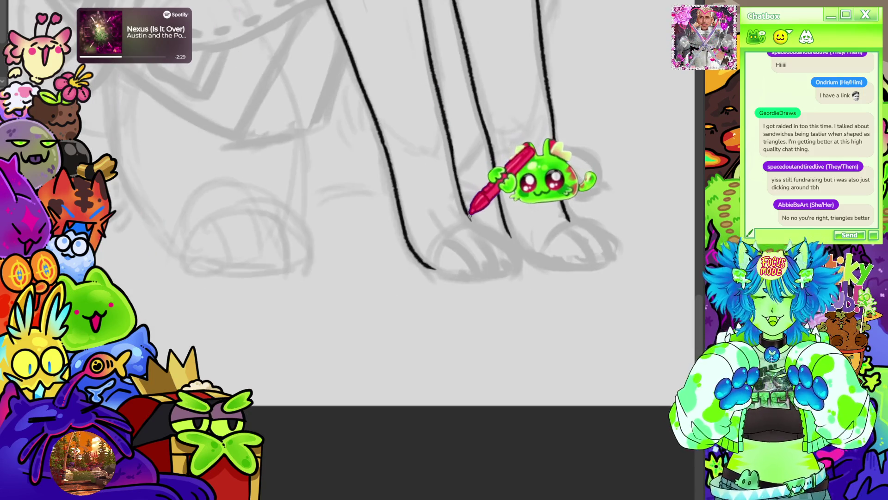
pyautogui.moveTo(465, 218); pyautogui.dragTo(515, 255)
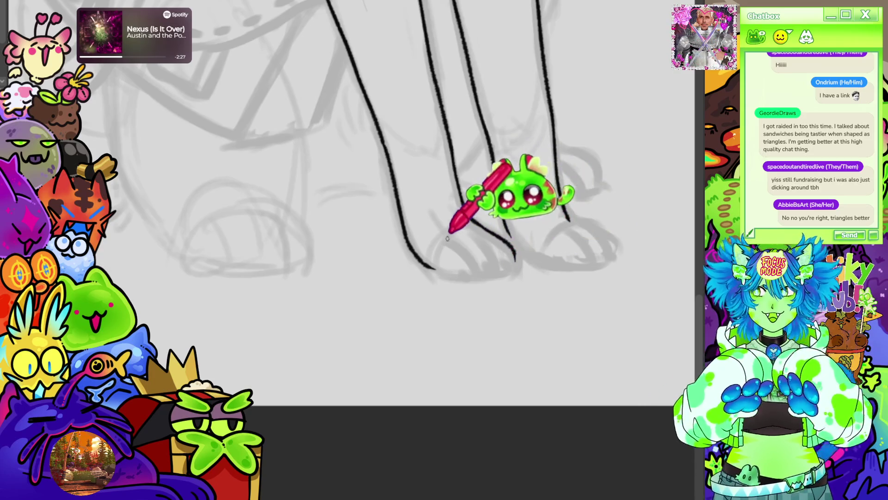
pyautogui.moveTo(442, 234); pyautogui.dragTo(481, 266)
pyautogui.hotkey('ctrl', 'z')
pyautogui.hotkey('ctrl', 'z')
pyautogui.moveTo(478, 235); pyautogui.dragTo(500, 271)
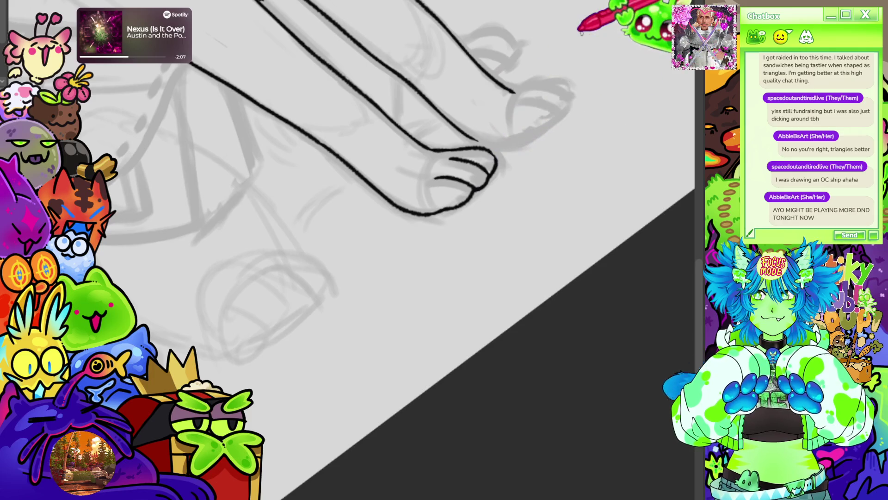
# Straighten the canvas view and add claw marks to the front paw's toes
pyautogui.press('5')
pyautogui.scroll(-5, 560, 228)
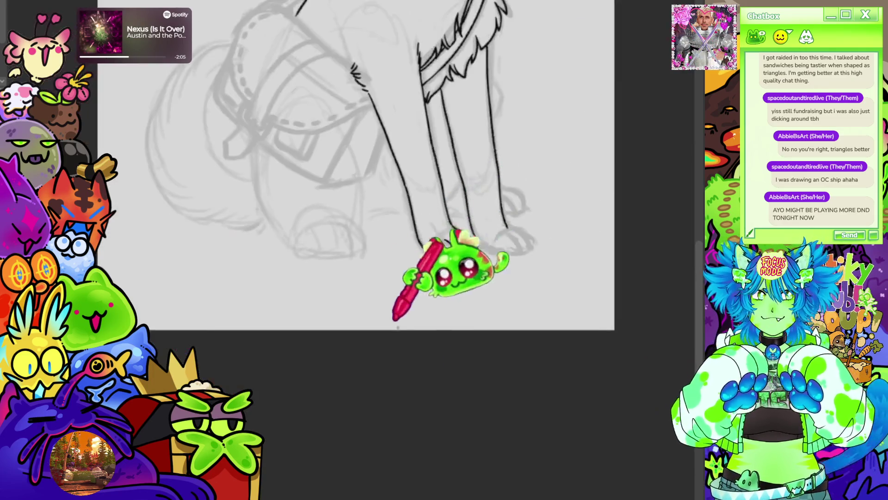
pyautogui.scroll(6, 486, 317)
pyautogui.scroll(2, 393, 324)
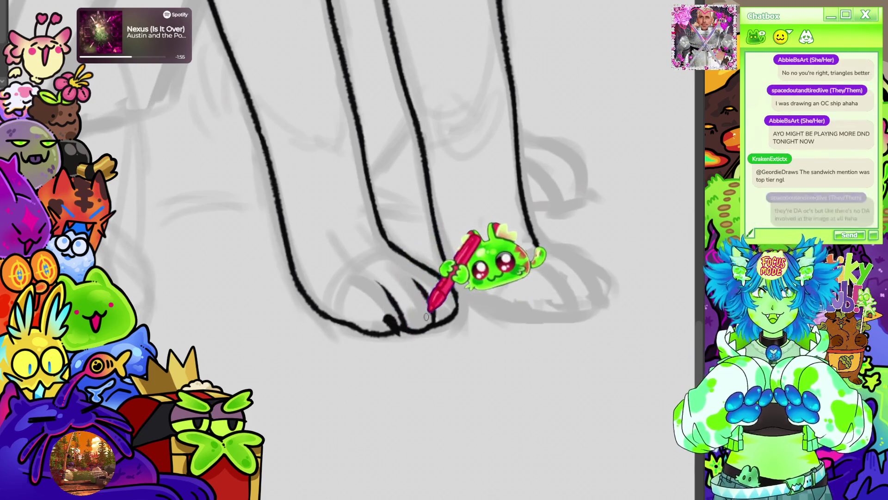
pyautogui.moveTo(422, 314)
pyautogui.mouseDown()
pyautogui.moveTo(424, 323)
pyautogui.moveTo(448, 310)
pyautogui.mouseUp()
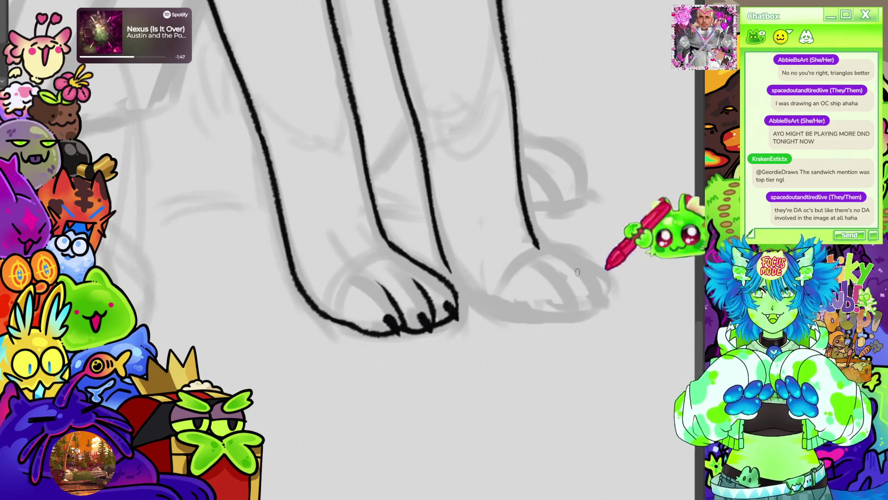
# Ink the outline of the other front paw
pyautogui.scroll(-5, 448, 298)
pyautogui.scroll(5, 448, 298)
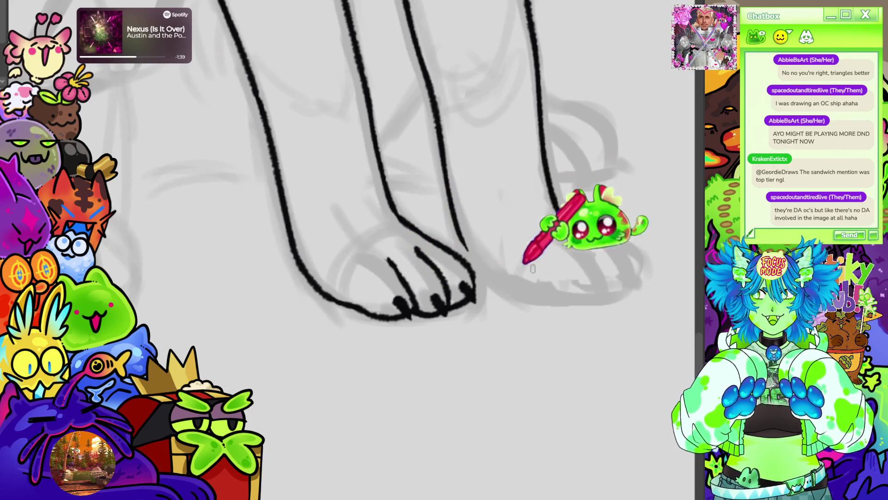
pyautogui.scroll(-5, 514, 355)
pyautogui.scroll(5, 502, 354)
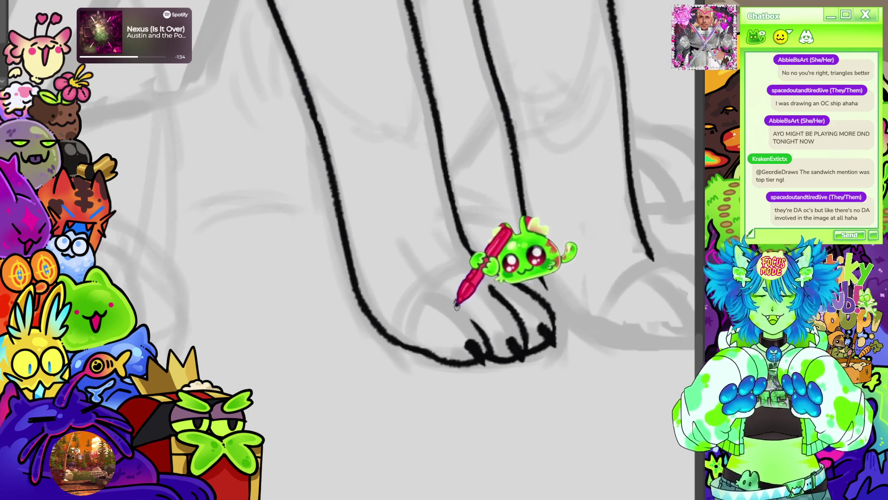
pyautogui.moveTo(451, 299)
pyautogui.mouseDown()
pyautogui.moveTo(470, 333)
pyautogui.moveTo(486, 340)
pyautogui.mouseUp()
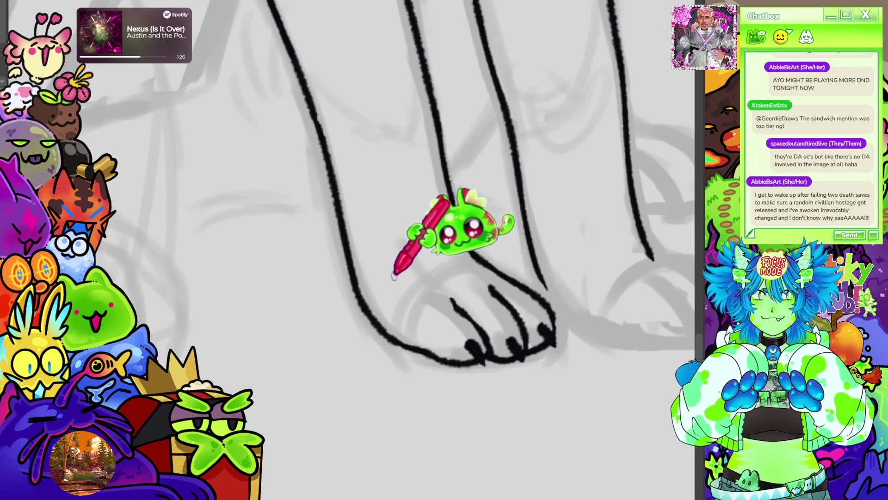
pyautogui.scroll(-6, 378, 281)
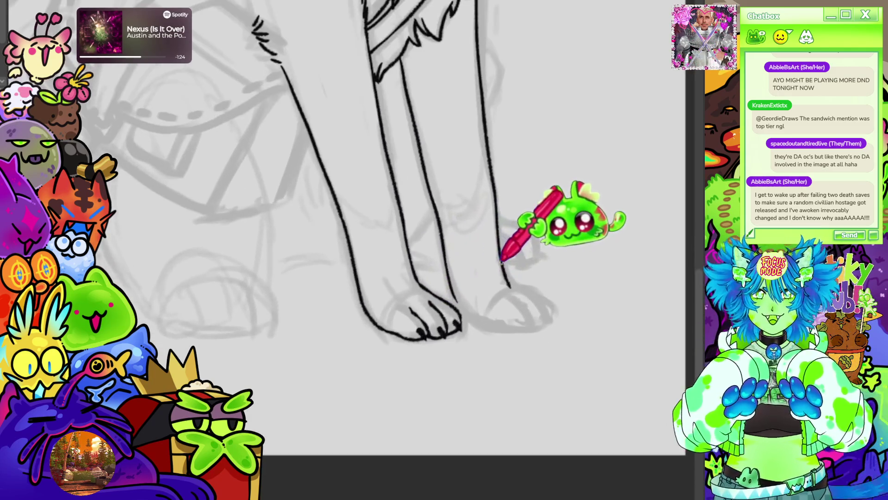
# Pan the view from the dog's chest toward the messenger bag sketch
pyautogui.scroll(4, 575, 264)
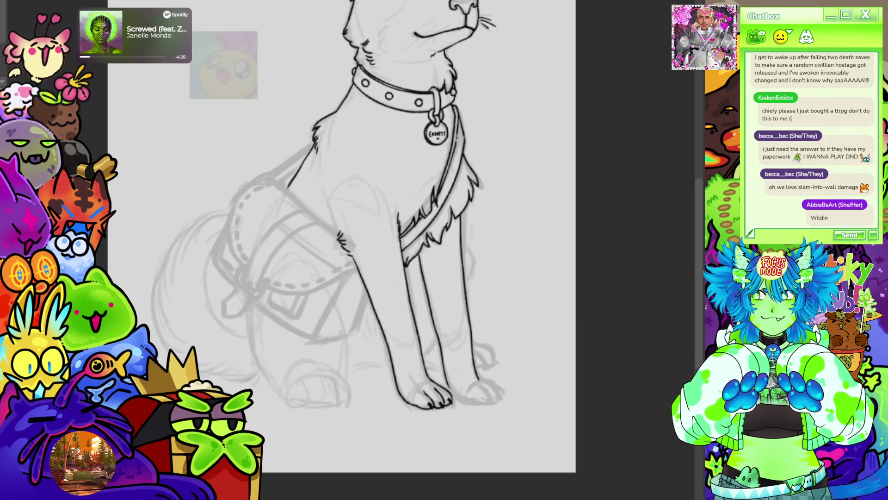
pyautogui.moveTo(370, 232); pyautogui.dragTo(476, 220)
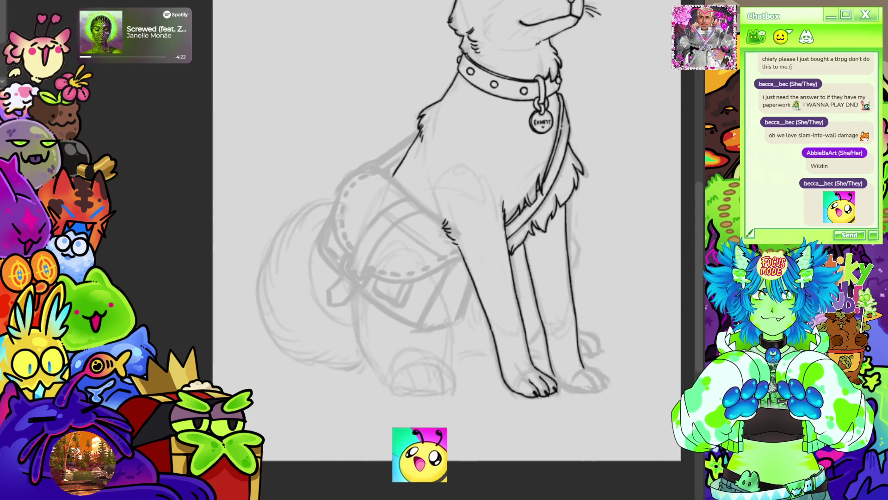
# Ink two long parallel curved strap lines over the bag flap, redrawing the left one
pyautogui.scroll(5, 357, 230)
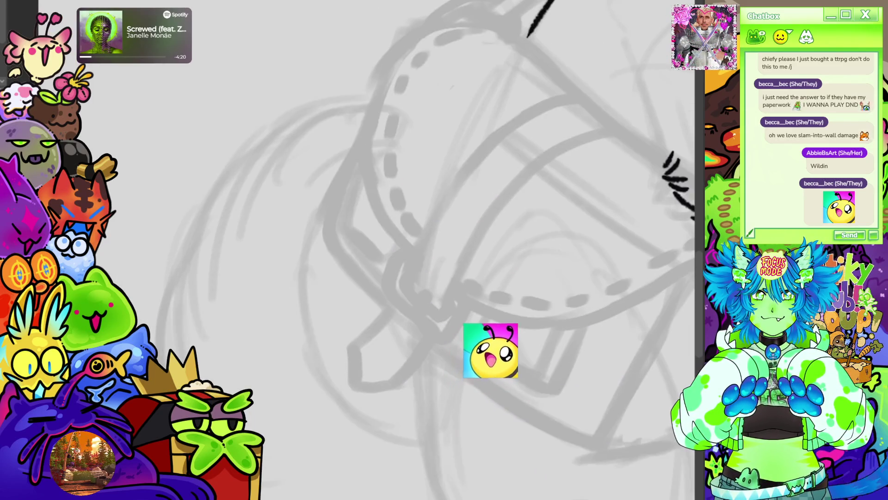
pyautogui.moveTo(417, 249); pyautogui.dragTo(319, 255)
pyautogui.press('5')
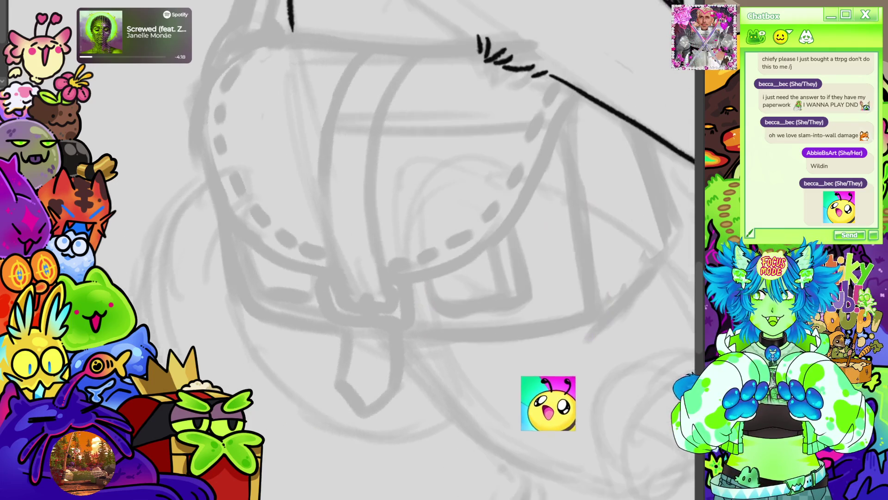
pyautogui.moveTo(425, 53)
pyautogui.mouseDown()
pyautogui.moveTo(385, 116)
pyautogui.moveTo(374, 212)
pyautogui.moveTo(390, 298)
pyautogui.mouseUp()
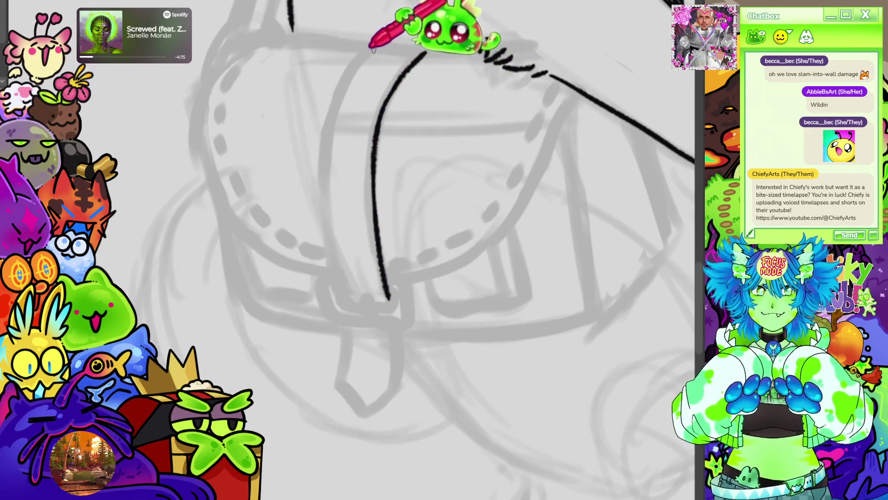
pyautogui.moveTo(375, 46)
pyautogui.mouseDown()
pyautogui.moveTo(323, 190)
pyautogui.moveTo(339, 270)
pyautogui.mouseUp()
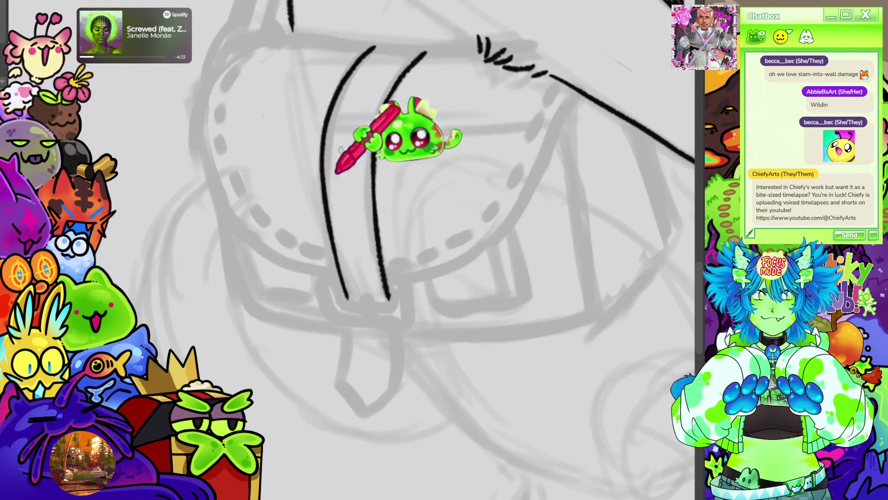
pyautogui.hotkey('ctrl', 'z')
pyautogui.moveTo(374, 46)
pyautogui.mouseDown()
pyautogui.moveTo(323, 163)
pyautogui.moveTo(342, 303)
pyautogui.mouseUp()
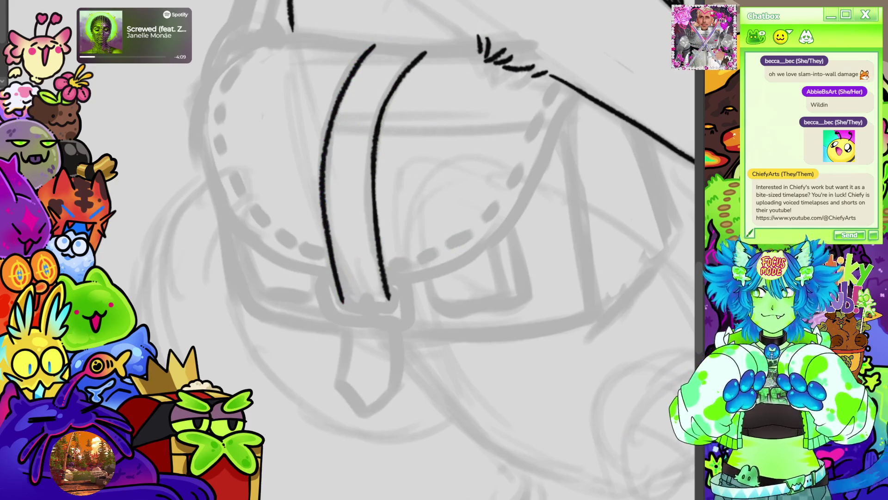
# Close the band's end and carry its edge down the bag's side toward the buckle
pyautogui.press('r')
pyautogui.press('r')
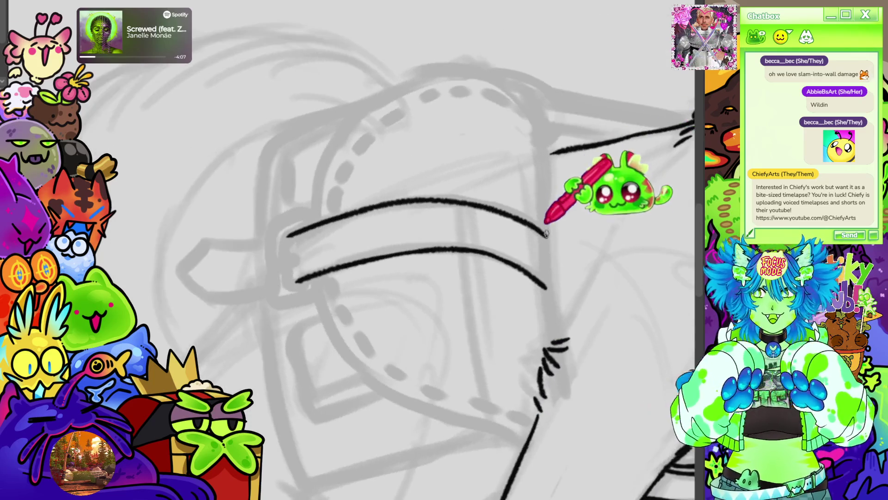
pyautogui.moveTo(550, 252); pyautogui.dragTo(553, 343)
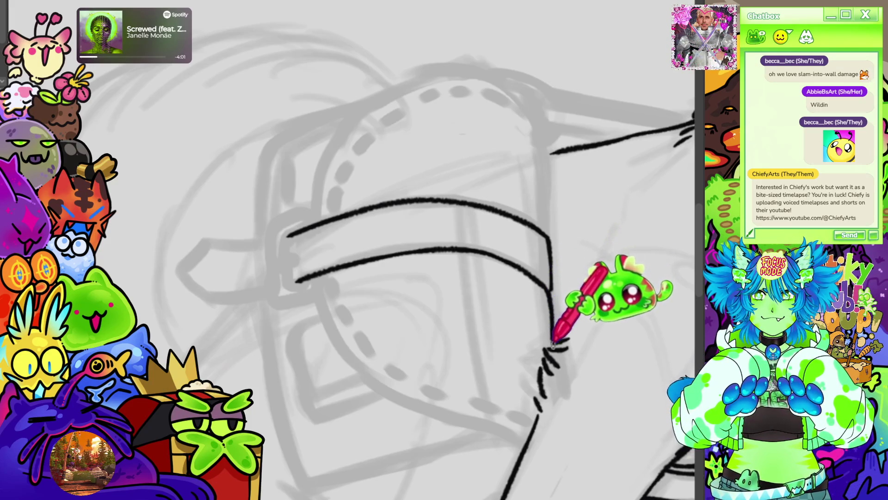
pyautogui.moveTo(534, 118); pyautogui.dragTo(544, 177)
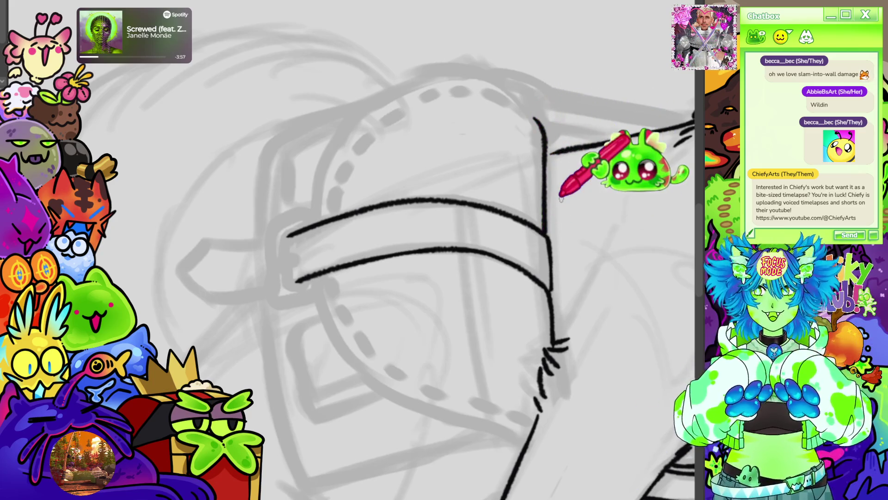
pyautogui.press('r')
pyautogui.moveTo(398, 250); pyautogui.dragTo(498, 151)
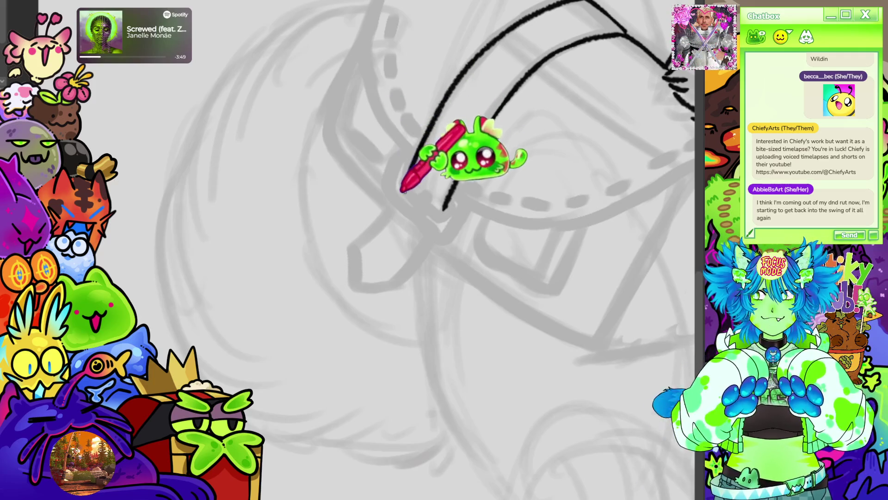
pyautogui.moveTo(405, 186)
pyautogui.mouseDown()
pyautogui.moveTo(438, 216)
pyautogui.moveTo(479, 144)
pyautogui.mouseUp()
# Ink the strap's outer edge, a second parallel line, and its left edge down the bag
pyautogui.moveTo(546, 55)
pyautogui.mouseDown()
pyautogui.moveTo(470, 363)
pyautogui.moveTo(411, 317)
pyautogui.moveTo(595, 179)
pyautogui.moveTo(441, 214)
pyautogui.moveTo(462, 194)
pyautogui.moveTo(454, 203)
pyautogui.mouseUp()
pyautogui.moveTo(452, 49); pyautogui.dragTo(455, 141)
pyautogui.moveTo(453, 48); pyautogui.dragTo(456, 185)
pyautogui.moveTo(400, 276); pyautogui.dragTo(376, 300)
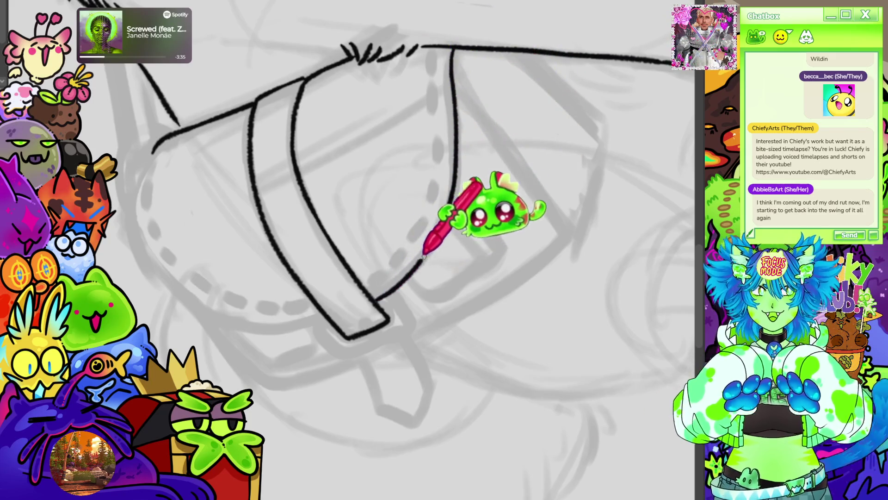
pyautogui.moveTo(446, 52)
pyautogui.mouseDown()
pyautogui.moveTo(440, 197)
pyautogui.moveTo(376, 297)
pyautogui.mouseUp()
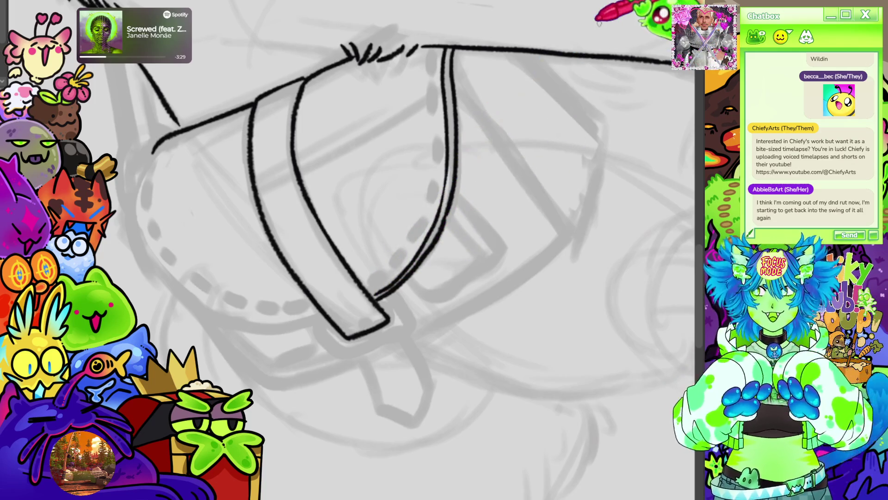
pyautogui.hotkey('ctrl', '0')
pyautogui.press('h')
pyautogui.press('h')
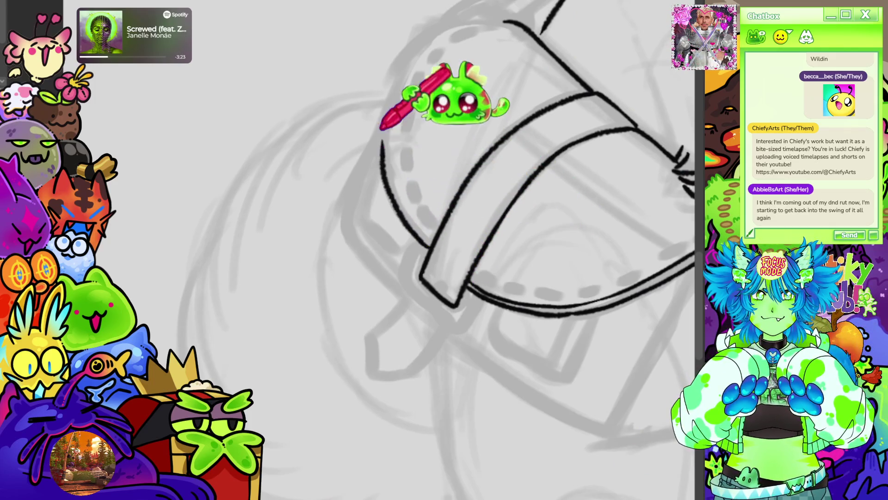
pyautogui.moveTo(408, 56)
pyautogui.mouseDown()
pyautogui.moveTo(409, 115)
pyautogui.moveTo(435, 228)
pyautogui.mouseUp()
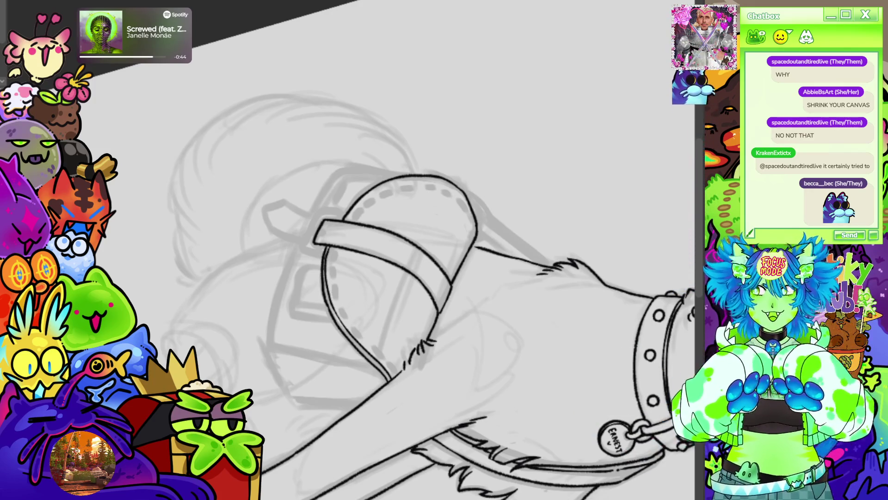
# Trace the bag flap's left contour with a double line
pyautogui.scroll(5, 353, 239)
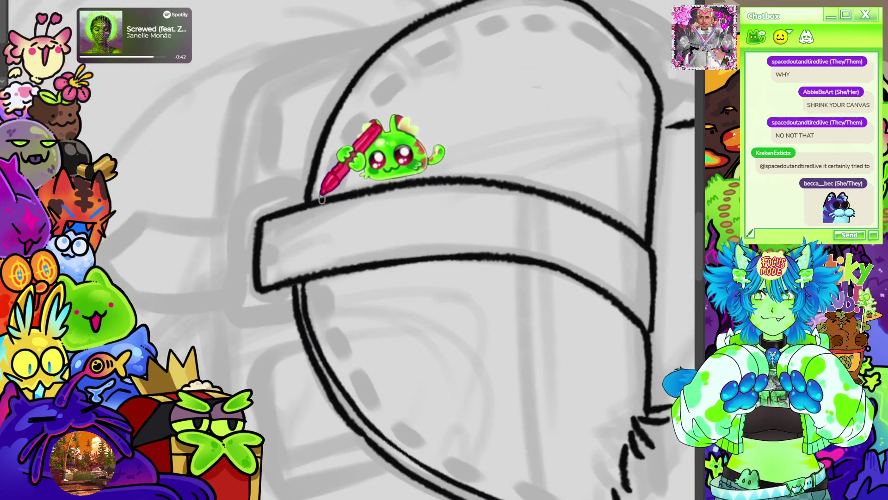
pyautogui.moveTo(321, 199)
pyautogui.mouseDown()
pyautogui.moveTo(327, 147)
pyautogui.moveTo(373, 69)
pyautogui.moveTo(438, 23)
pyautogui.mouseUp()
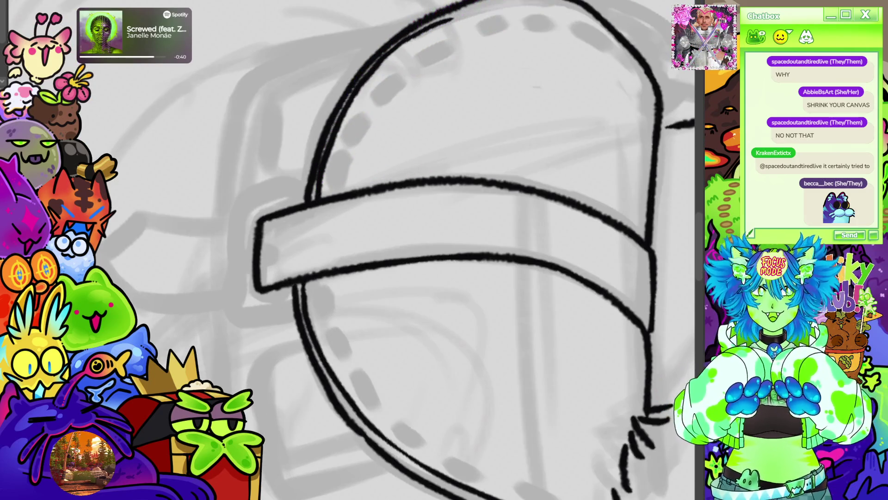
pyautogui.press('4')
pyautogui.press('4')
pyautogui.press('4')
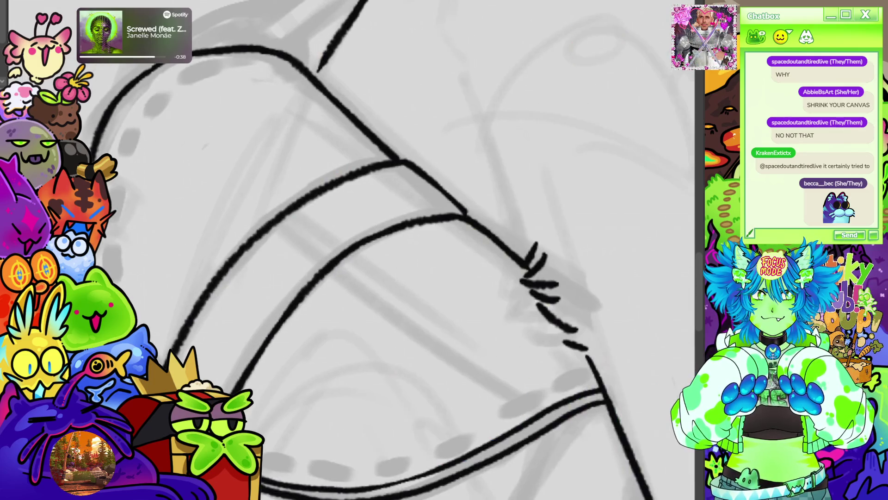
pyautogui.press('4')
pyautogui.press('4')
pyautogui.moveTo(437, 430)
pyautogui.mouseDown()
pyautogui.moveTo(409, 171)
pyautogui.moveTo(470, 106)
pyautogui.moveTo(519, 97)
pyautogui.moveTo(574, 106)
pyautogui.mouseUp()
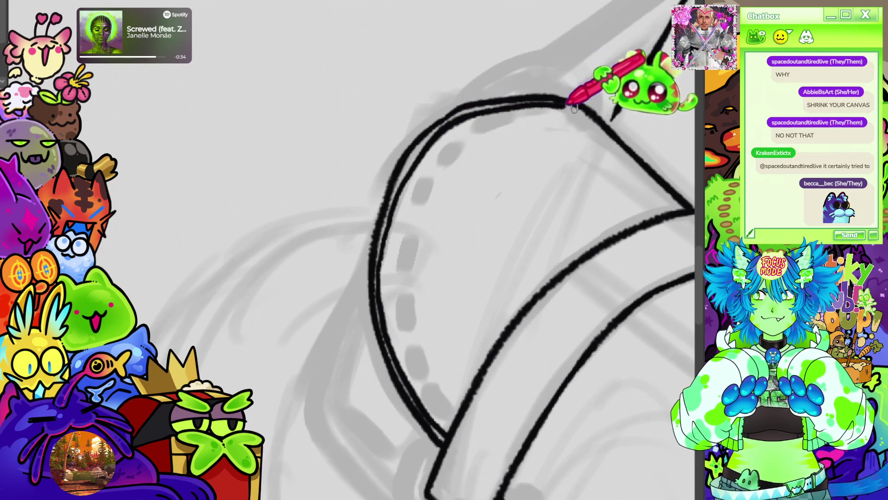
# Ink the right edge of the bag's front panel and the long side gusset edge
pyautogui.press('5')
pyautogui.press('-')
pyautogui.press('-')
pyautogui.press('-')
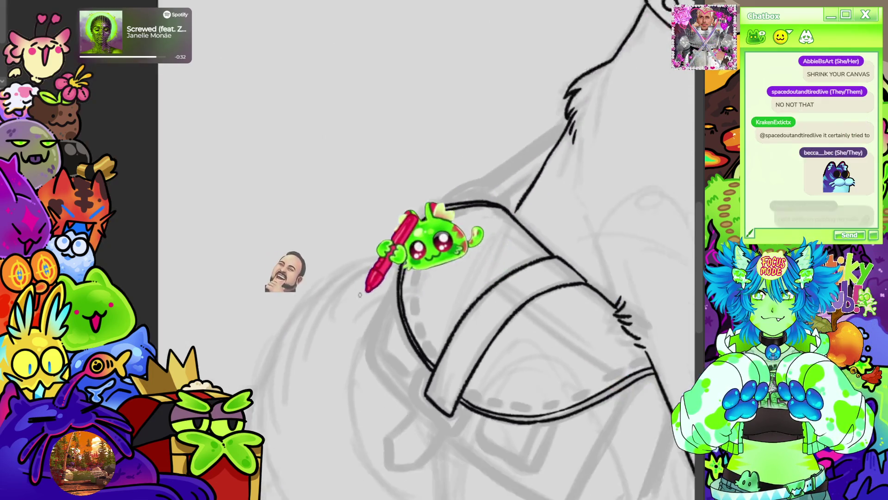
pyautogui.scroll(5, 280, 198)
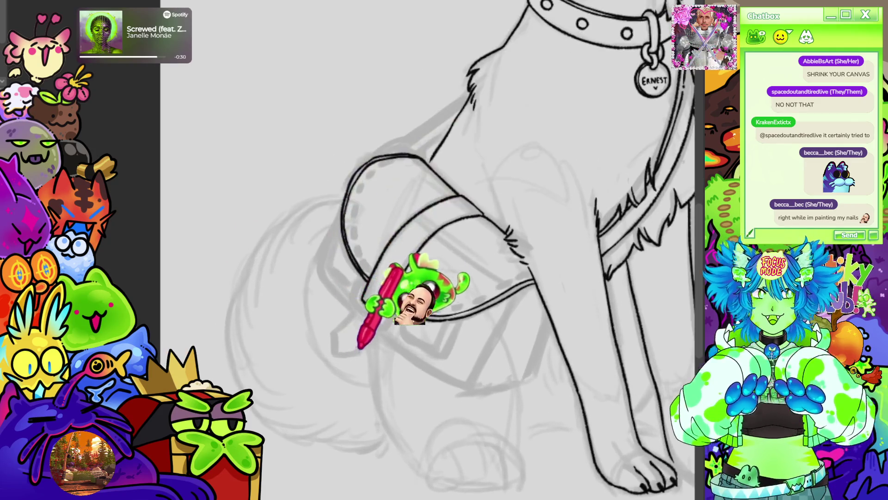
pyautogui.scroll(3, 486, 319)
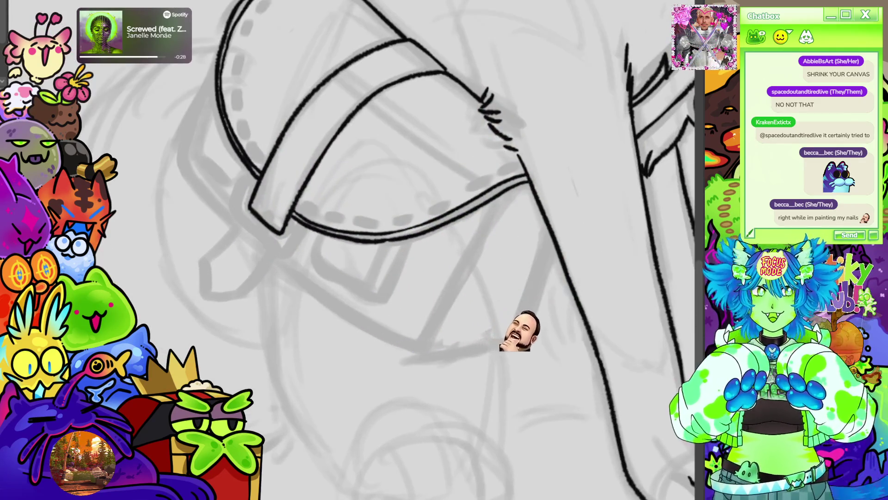
pyautogui.scroll(3, 518, 278)
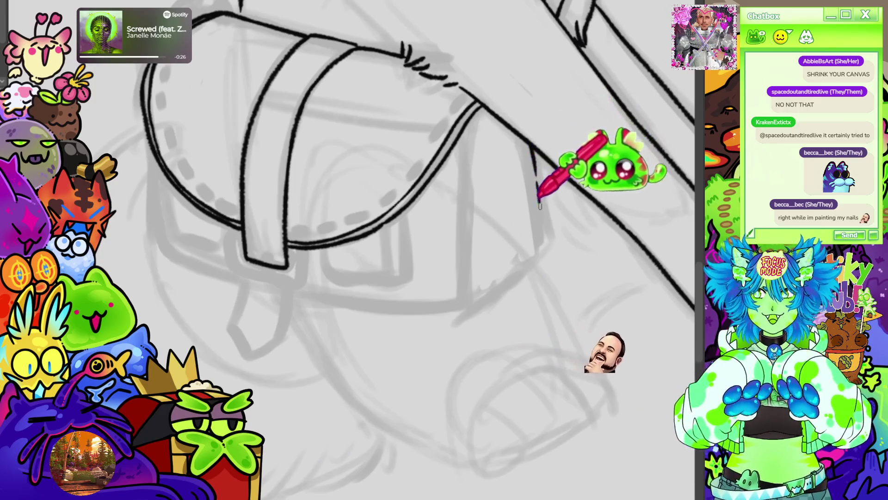
pyautogui.moveTo(531, 148); pyautogui.dragTo(543, 247)
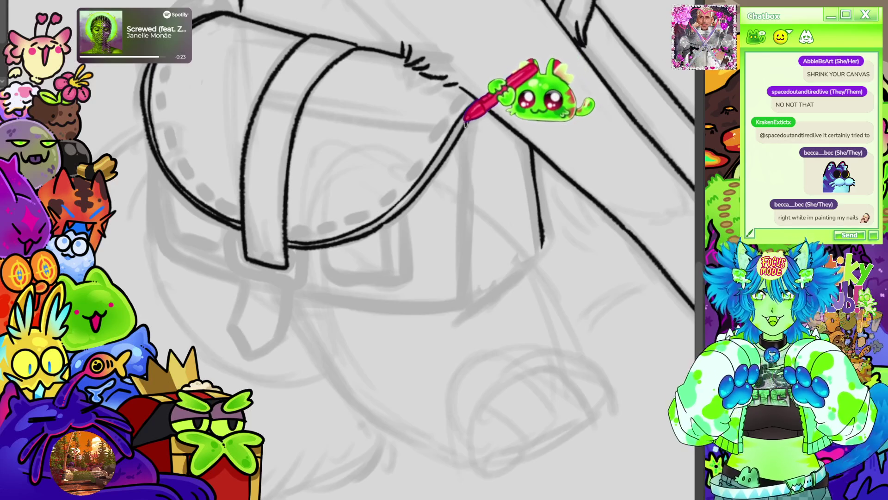
pyautogui.moveTo(465, 159)
pyautogui.mouseDown()
pyautogui.moveTo(461, 306)
pyautogui.moveTo(542, 247)
pyautogui.mouseUp()
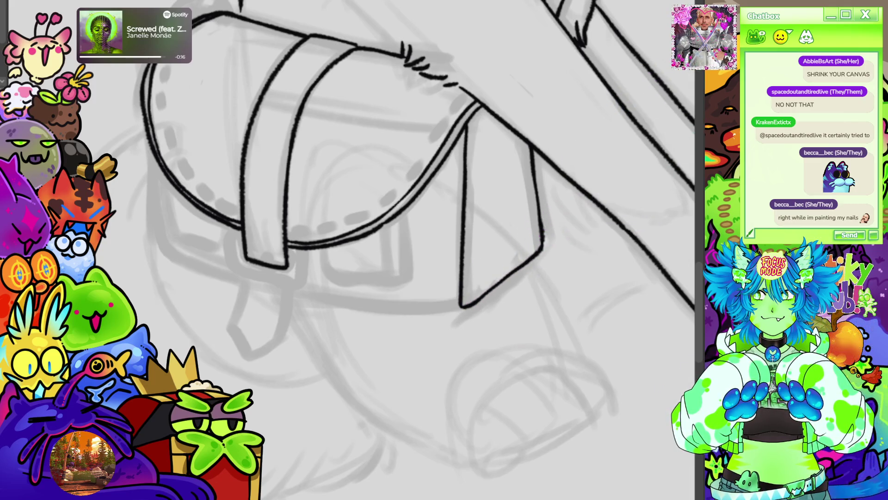
# Extend the strap's left edge lower and add a short vertical line beneath it
pyautogui.moveTo(371, 231); pyautogui.dragTo(500, 166)
pyautogui.moveTo(363, 170); pyautogui.dragTo(369, 204)
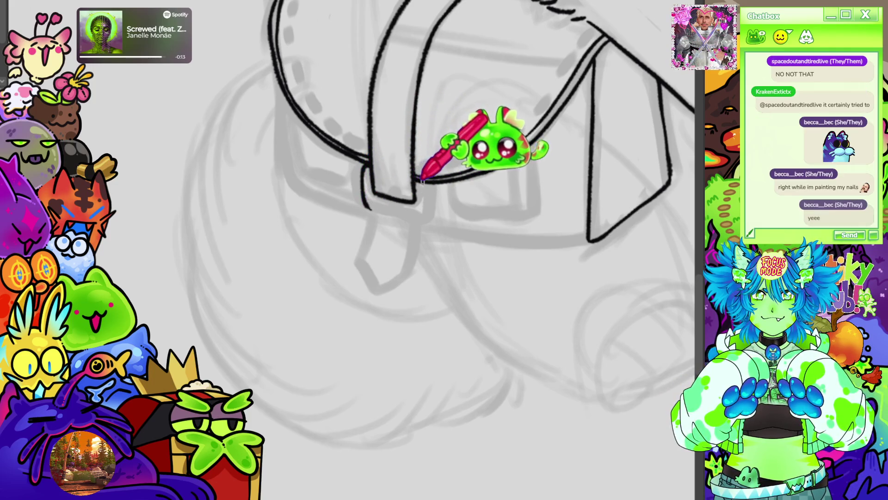
pyautogui.moveTo(425, 183); pyautogui.dragTo(426, 220)
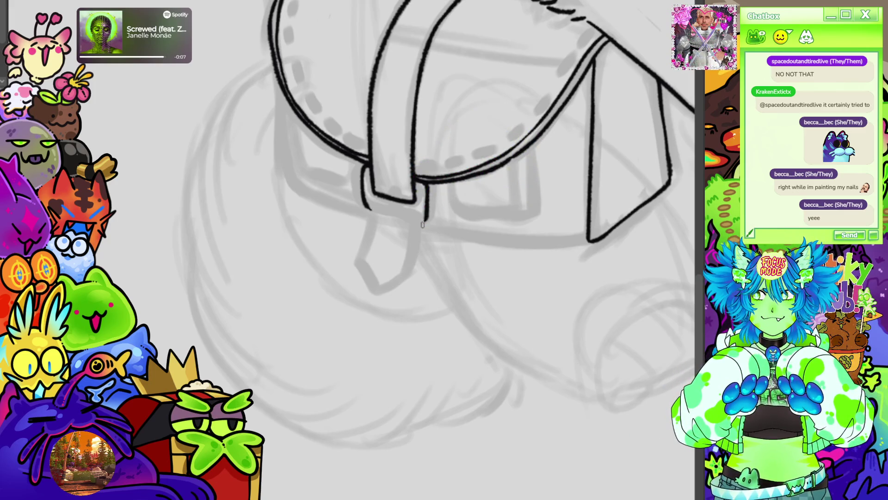
pyautogui.moveTo(422, 225); pyautogui.dragTo(462, 259)
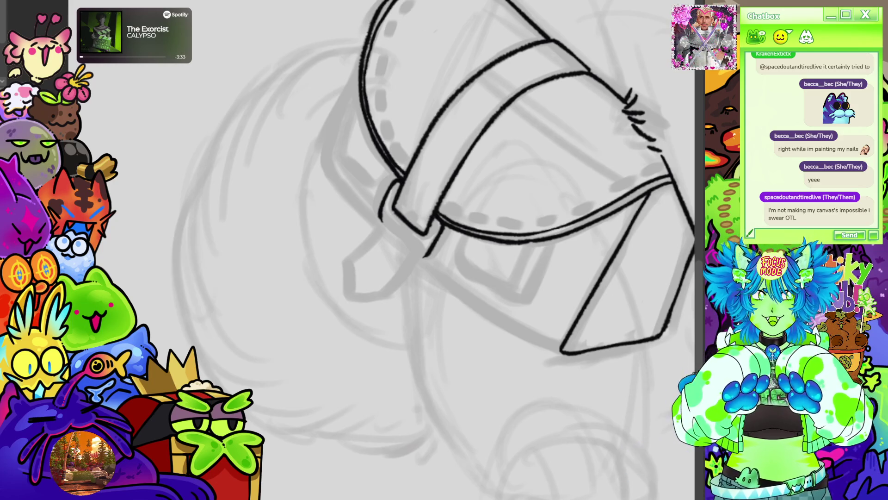
pyautogui.hotkey('ctrl', '@')
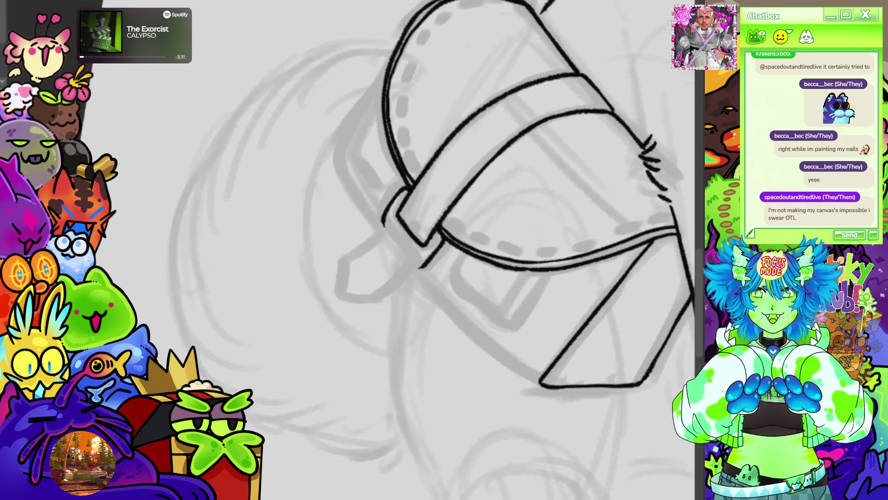
pyautogui.scroll(-2, 421, 257)
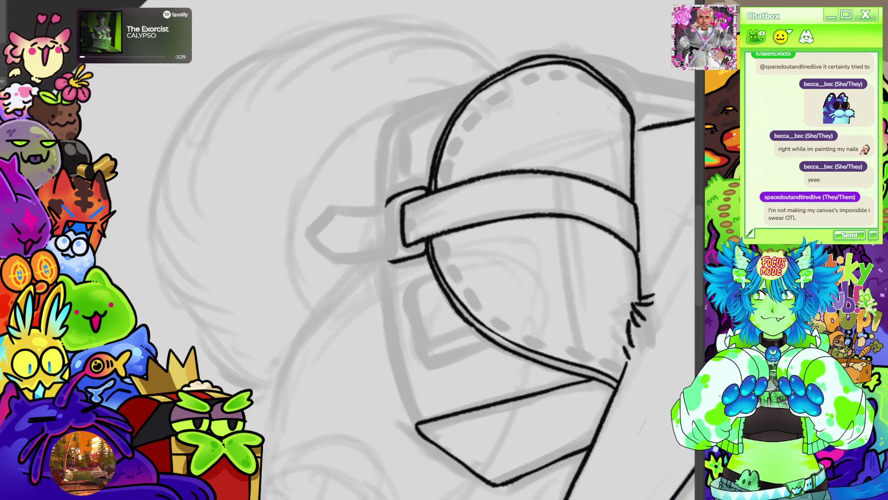
pyautogui.scroll(1, 344, 308)
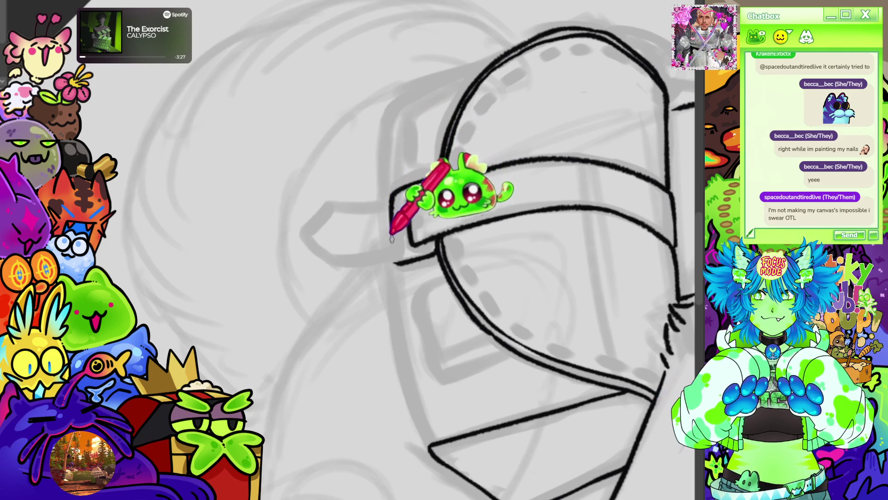
pyautogui.press('-')
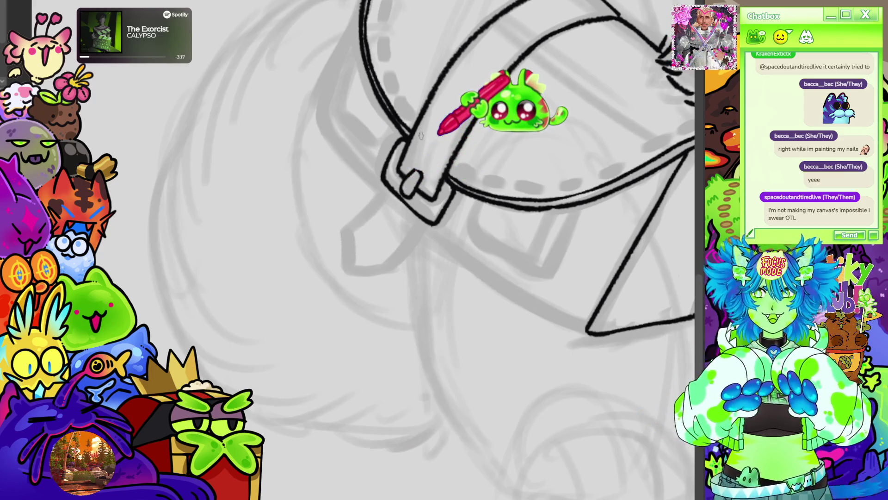
pyautogui.scroll(-5, 438, 134)
pyautogui.scroll(2, 407, 116)
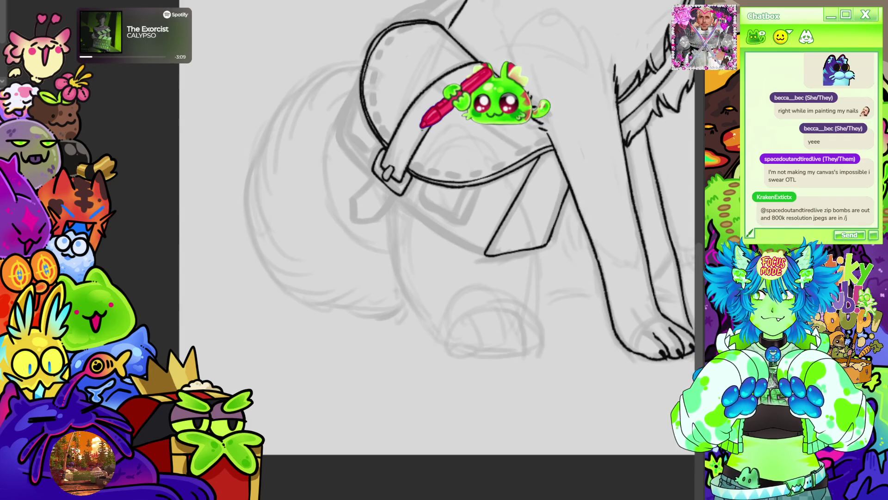
pyautogui.scroll(-3, 422, 126)
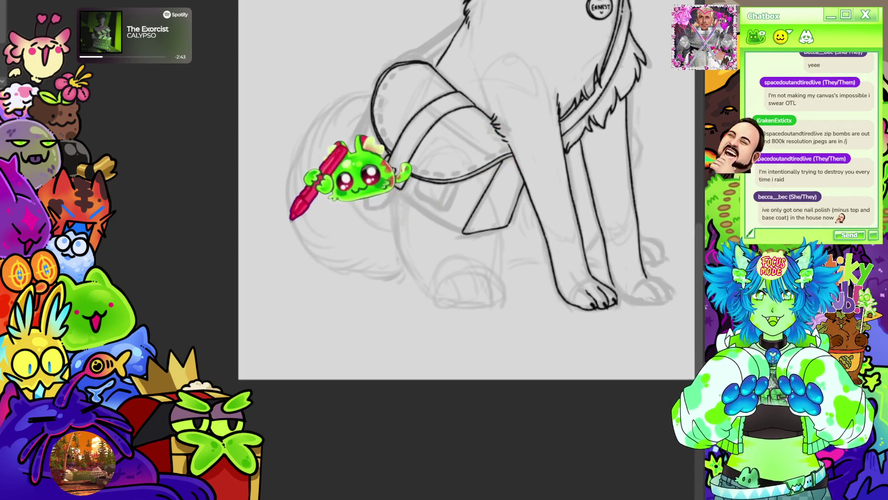
# Draw the pointed strap tip and extend its edge up toward the flap
pyautogui.scroll(2, 380, 208)
pyautogui.scroll(3, 380, 208)
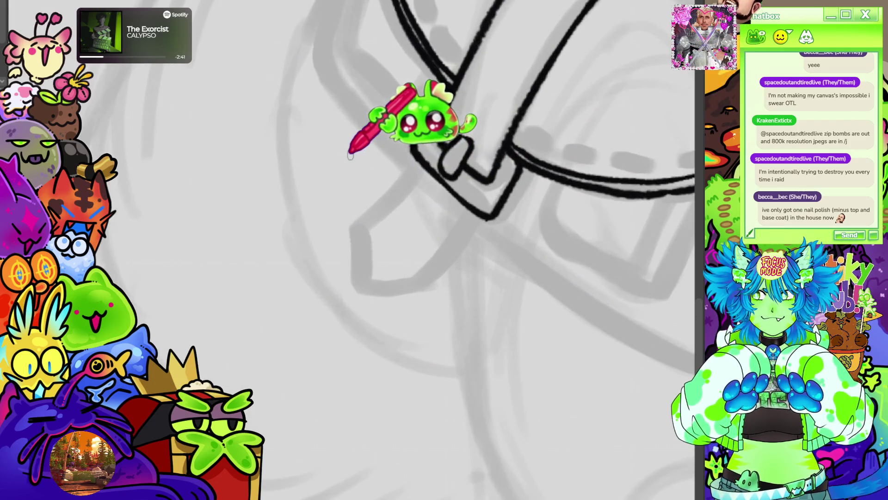
pyautogui.moveTo(419, 160)
pyautogui.mouseDown()
pyautogui.moveTo(370, 203)
pyautogui.moveTo(362, 283)
pyautogui.moveTo(394, 284)
pyautogui.moveTo(455, 245)
pyautogui.mouseUp()
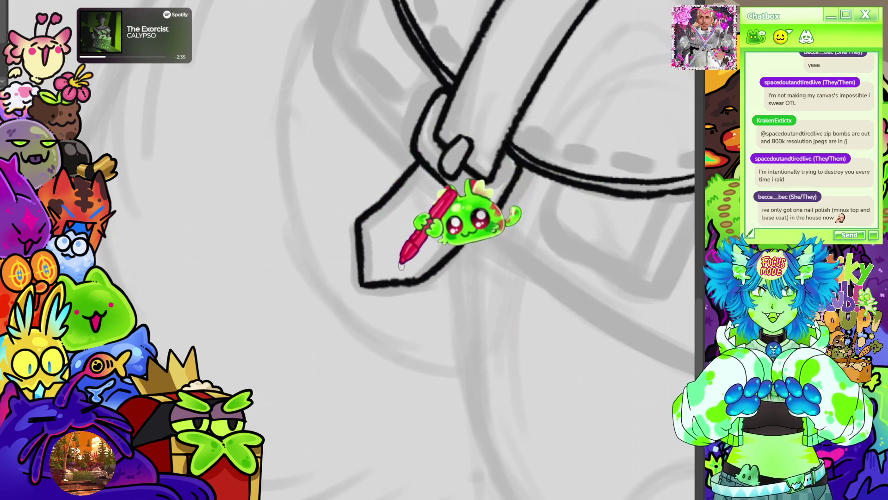
pyautogui.moveTo(369, 262)
pyautogui.mouseDown()
pyautogui.moveTo(412, 245)
pyautogui.moveTo(431, 256)
pyautogui.moveTo(442, 244)
pyautogui.mouseUp()
pyautogui.scroll(5, 486, 250)
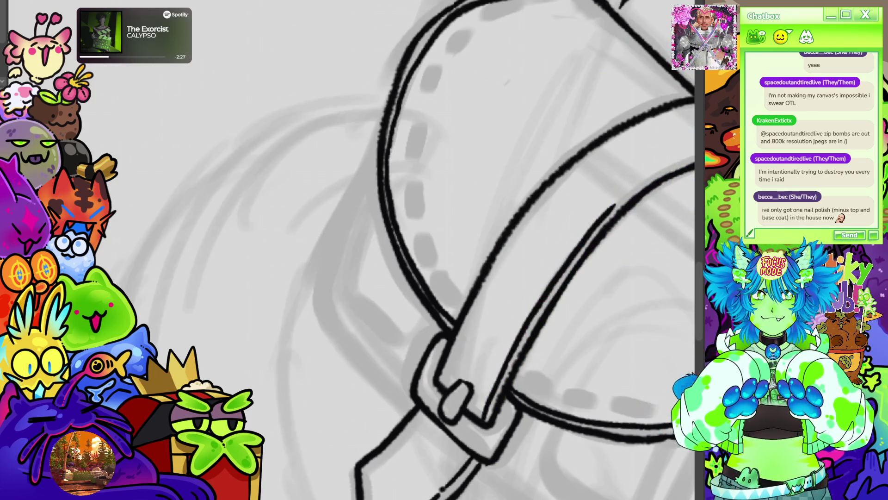
pyautogui.hscroll(2, 597, 213)
pyautogui.moveTo(518, 202)
pyautogui.mouseDown()
pyautogui.moveTo(528, 181)
pyautogui.moveTo(596, 155)
pyautogui.mouseUp()
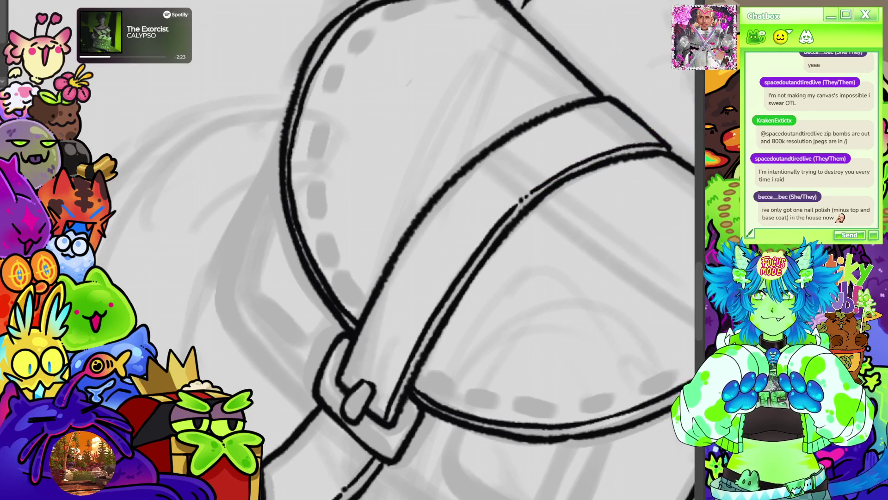
# Outline a second strap tab left of the buckle, redrawing it cleanly and closing its lower end
pyautogui.scroll(-10, 257, 248)
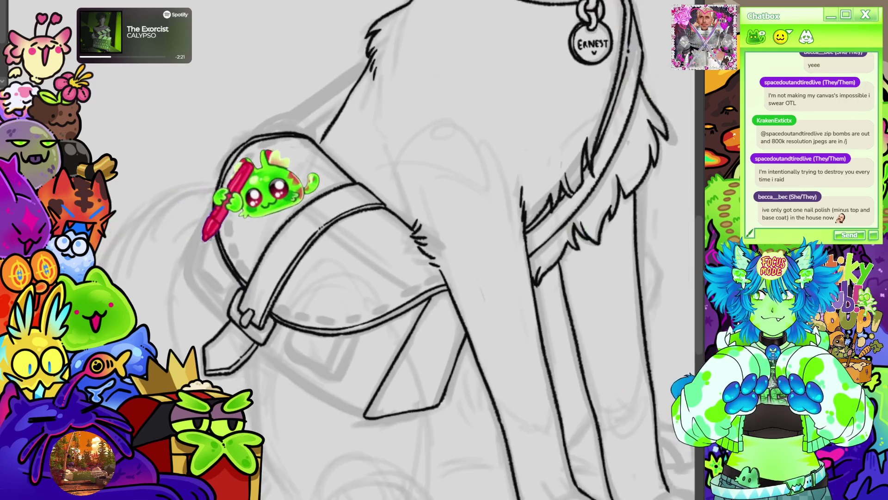
pyautogui.scroll(2, 190, 175)
pyautogui.scroll(-3, 356, 236)
pyautogui.scroll(3, 152, 240)
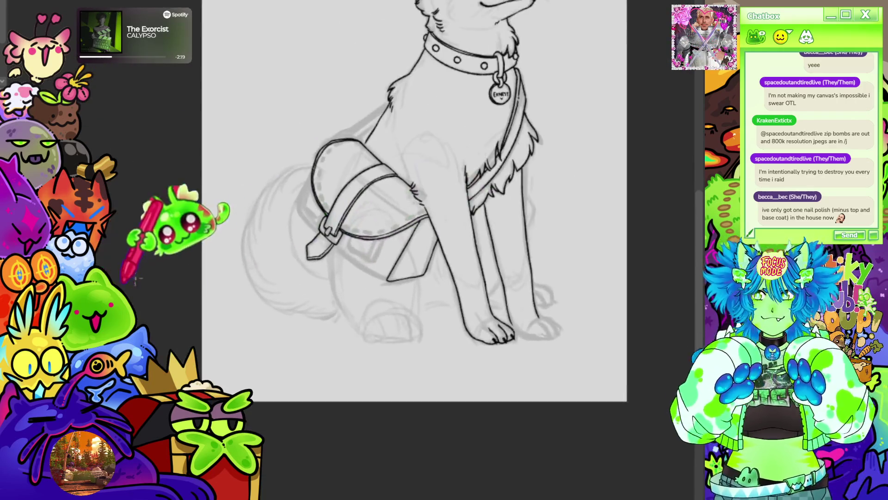
pyautogui.hscroll(-3, 187, 231)
pyautogui.scroll(-3, 187, 231)
pyautogui.scroll(3, 253, 258)
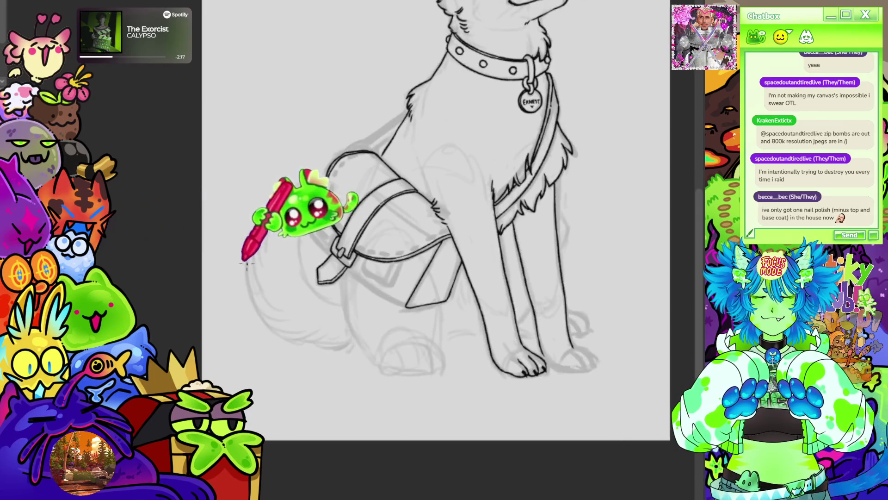
pyautogui.scroll(-3, 433, 275)
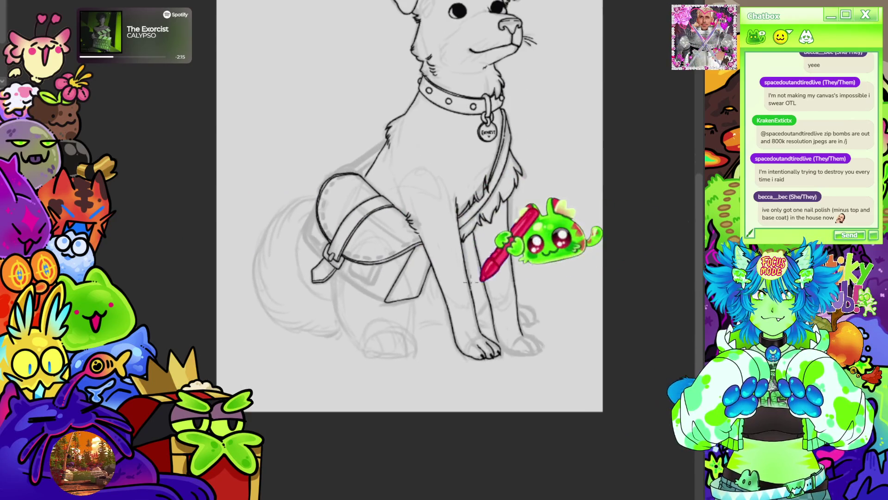
pyautogui.scroll(-2, 522, 264)
pyautogui.scroll(1, 365, 294)
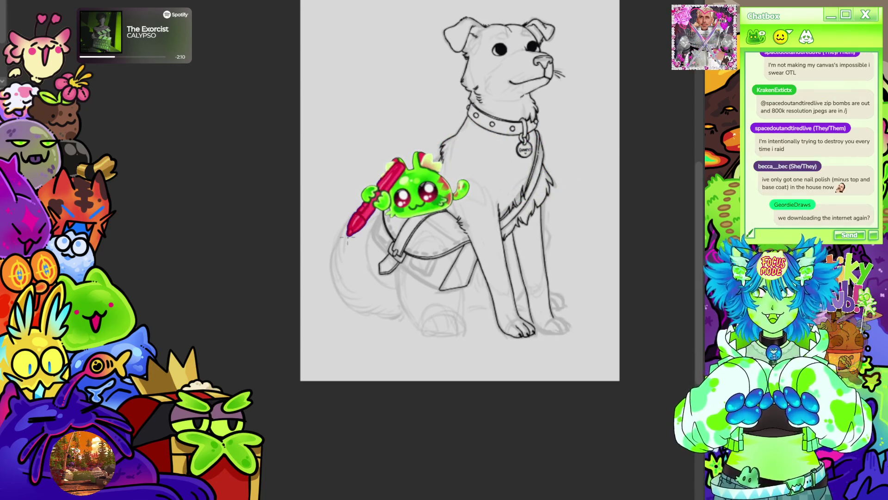
pyautogui.scroll(5, 348, 236)
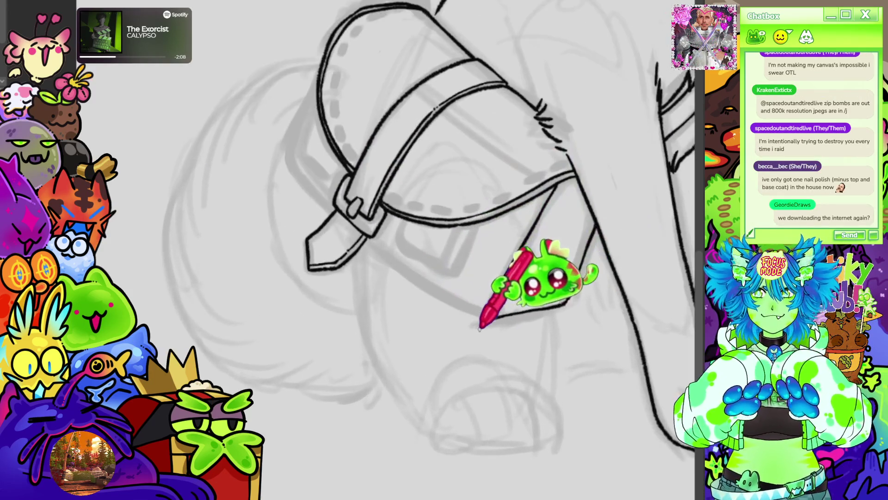
pyautogui.scroll(-2, 377, 157)
pyautogui.scroll(4, 387, 116)
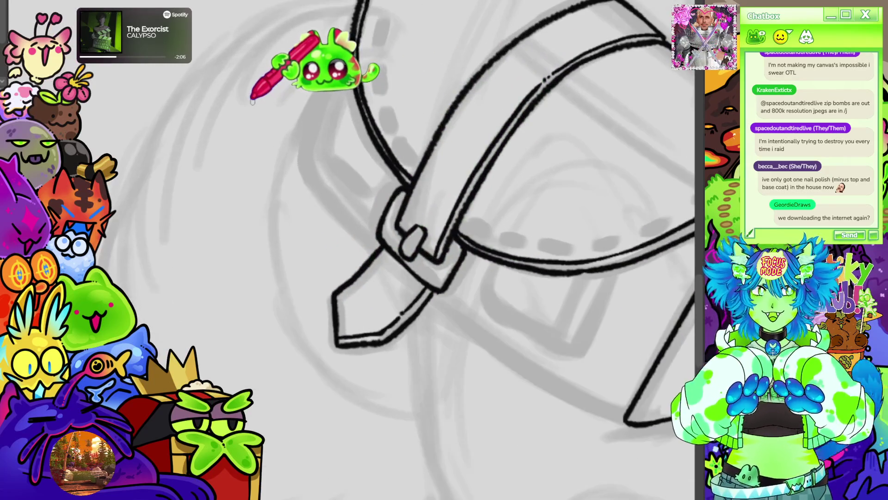
pyautogui.moveTo(252, 101); pyautogui.dragTo(370, 101)
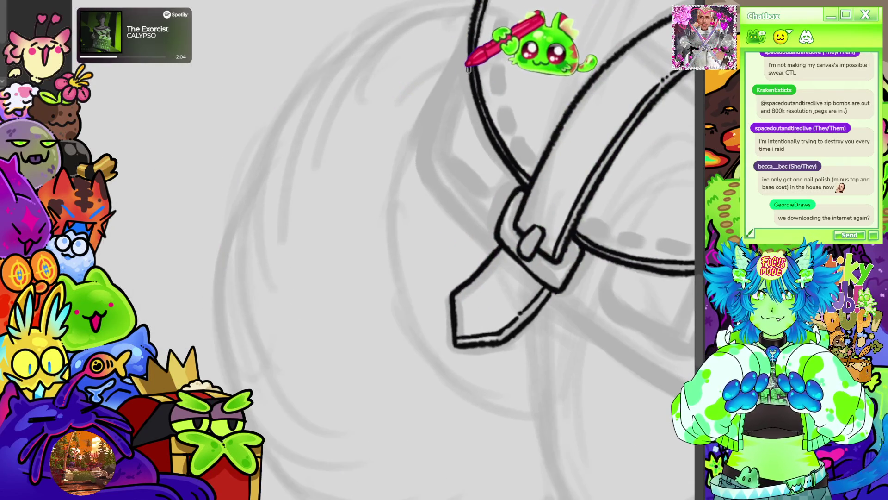
pyautogui.moveTo(462, 76)
pyautogui.mouseDown()
pyautogui.moveTo(440, 141)
pyautogui.moveTo(456, 160)
pyautogui.mouseUp()
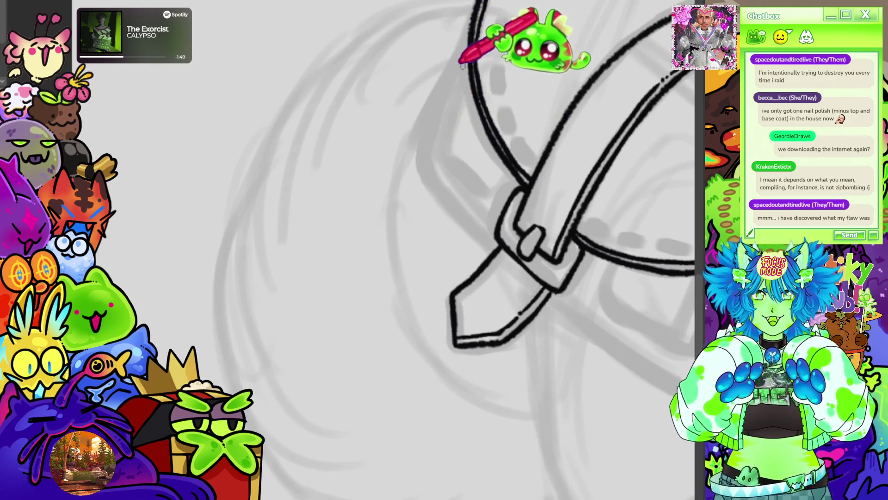
pyautogui.moveTo(466, 72)
pyautogui.mouseDown()
pyautogui.moveTo(440, 148)
pyautogui.moveTo(473, 193)
pyautogui.mouseUp()
pyautogui.moveTo(449, 164); pyautogui.dragTo(482, 199)
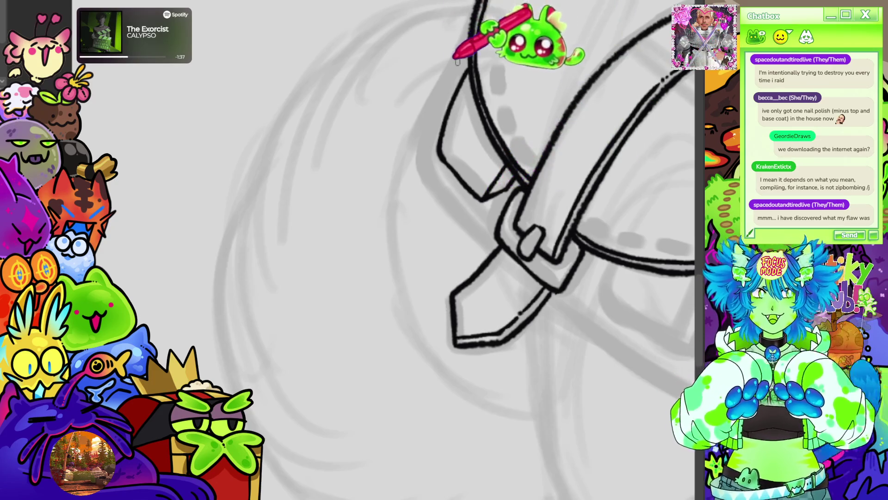
# Ink an edge line just left of the strap belt
pyautogui.moveTo(419, 155); pyautogui.dragTo(465, 52)
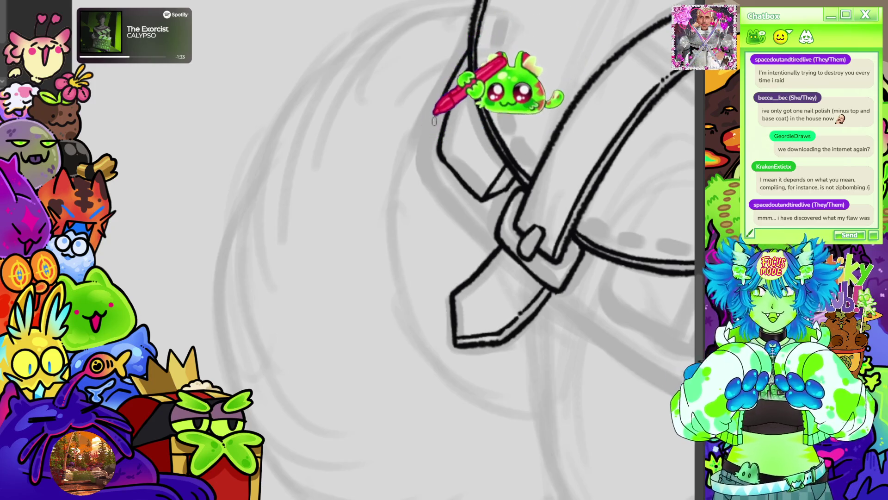
pyautogui.moveTo(532, 241)
pyautogui.mouseDown()
pyautogui.moveTo(397, 119)
pyautogui.moveTo(323, 231)
pyautogui.mouseUp()
pyautogui.moveTo(445, 250)
pyautogui.mouseDown()
pyautogui.moveTo(356, 337)
pyautogui.moveTo(490, 360)
pyautogui.mouseUp()
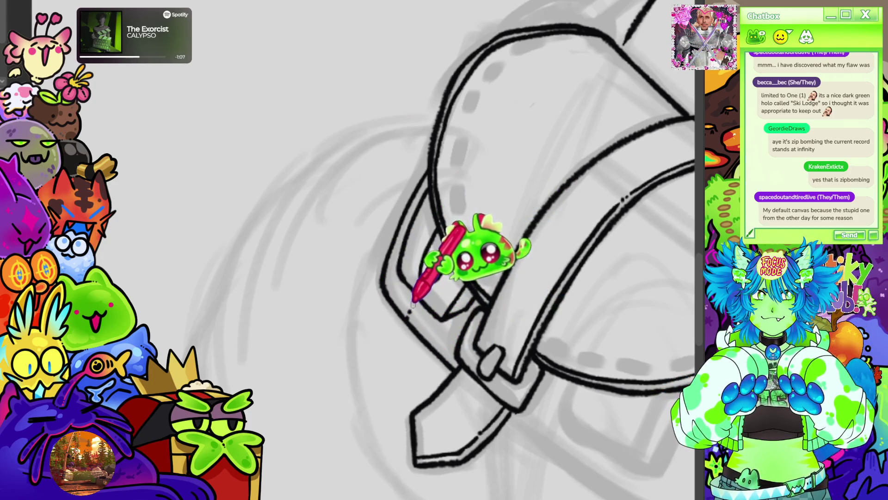
pyautogui.scroll(-10, 470, 204)
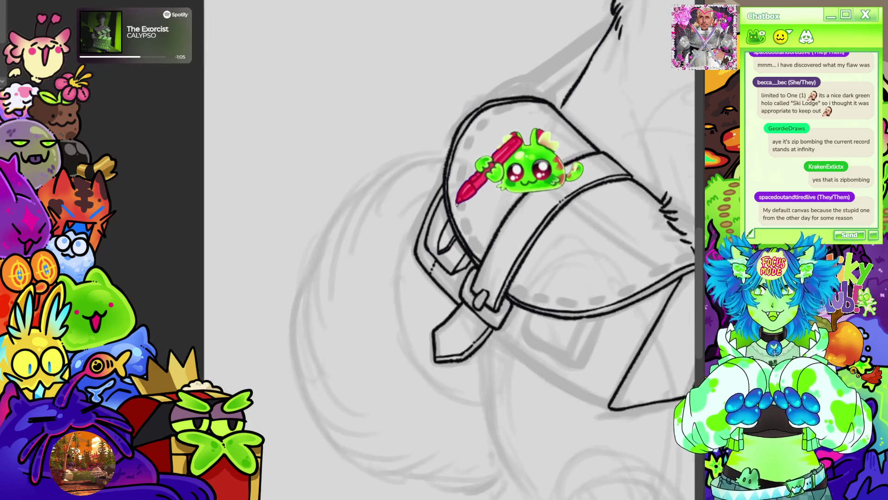
# Ink a short line on the strap end below the buckle
pyautogui.scroll(3, 562, 175)
pyautogui.scroll(4, 547, 261)
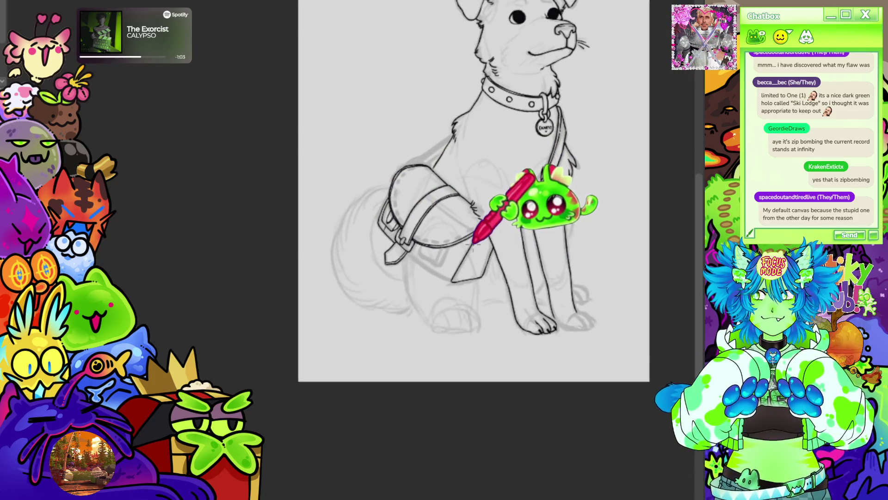
pyautogui.scroll(1, 542, 269)
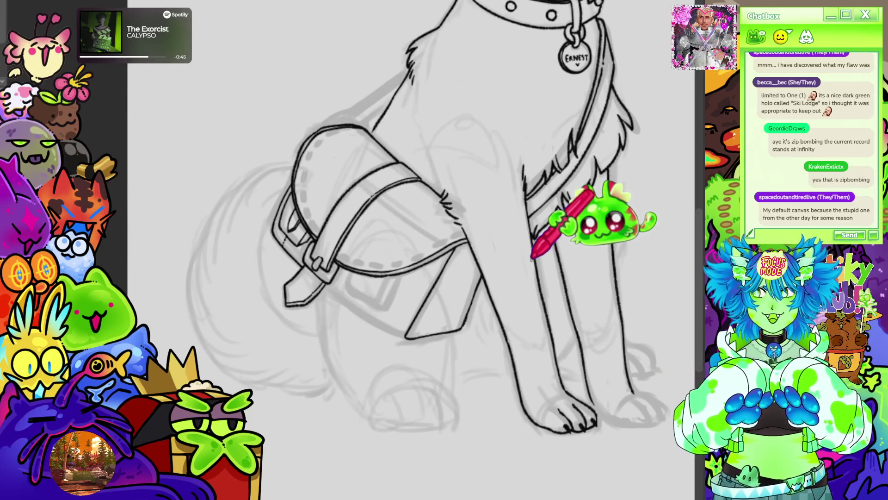
pyautogui.moveTo(531, 259); pyautogui.dragTo(579, 179)
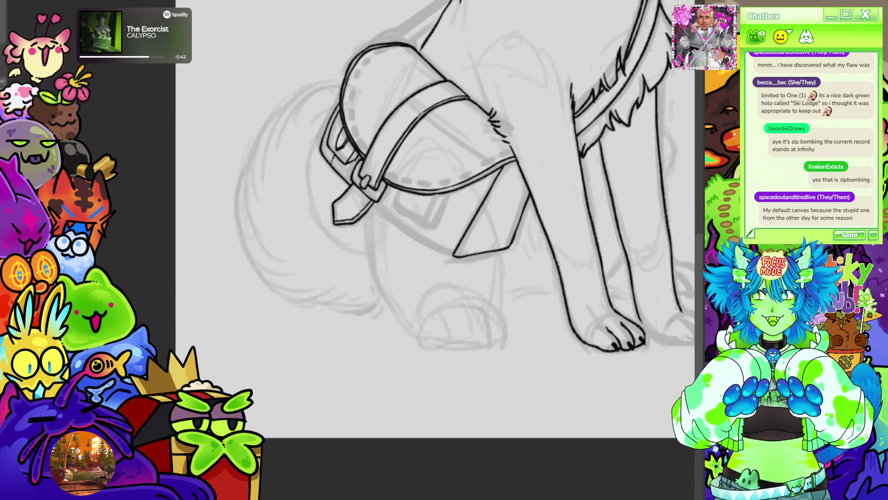
pyautogui.scroll(6, 376, 169)
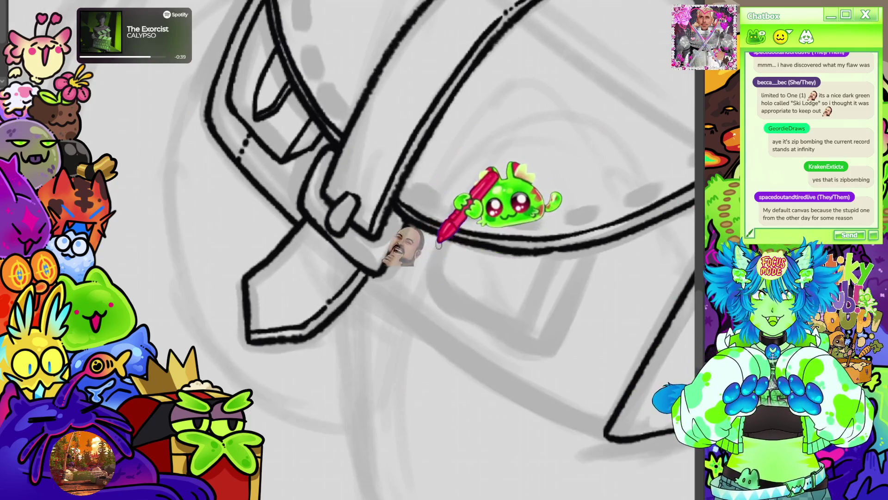
pyautogui.moveTo(435, 237); pyautogui.dragTo(424, 272)
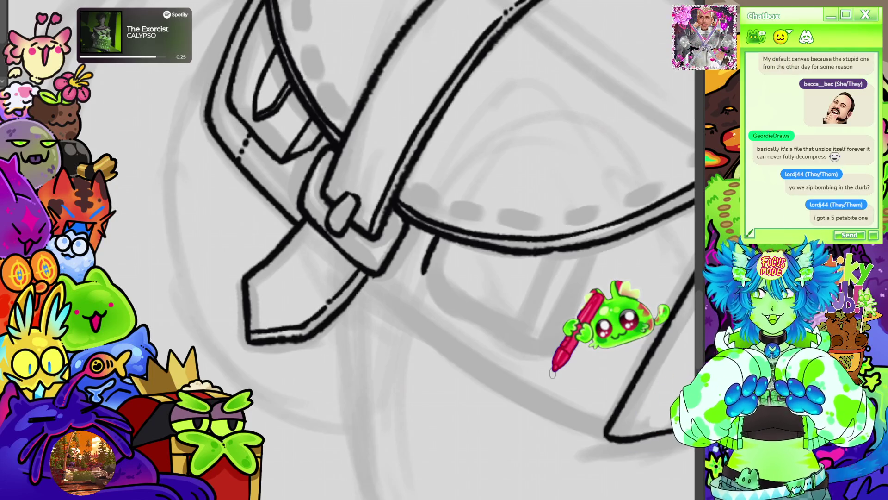
# Outline the bag's front pocket, including its right edge and an inner left line
pyautogui.moveTo(435, 236); pyautogui.dragTo(531, 310)
pyautogui.moveTo(562, 252)
pyautogui.mouseDown()
pyautogui.moveTo(525, 344)
pyautogui.moveTo(558, 340)
pyautogui.mouseUp()
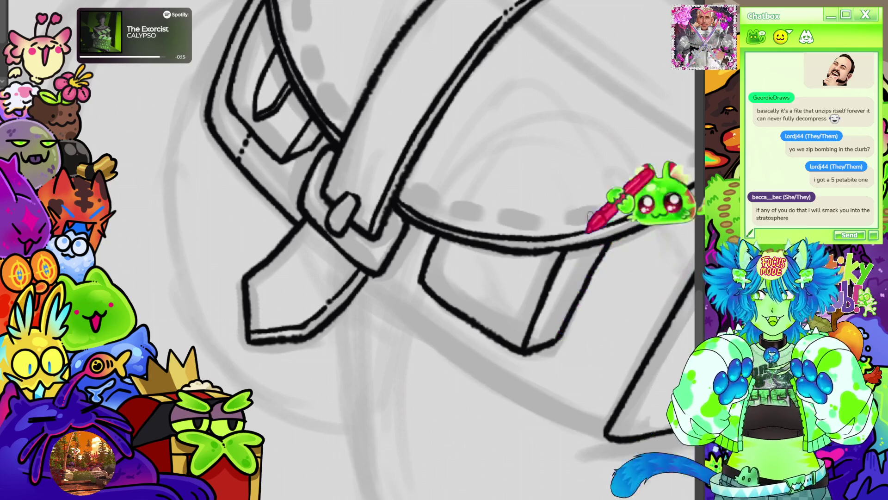
pyautogui.moveTo(603, 246); pyautogui.dragTo(564, 332)
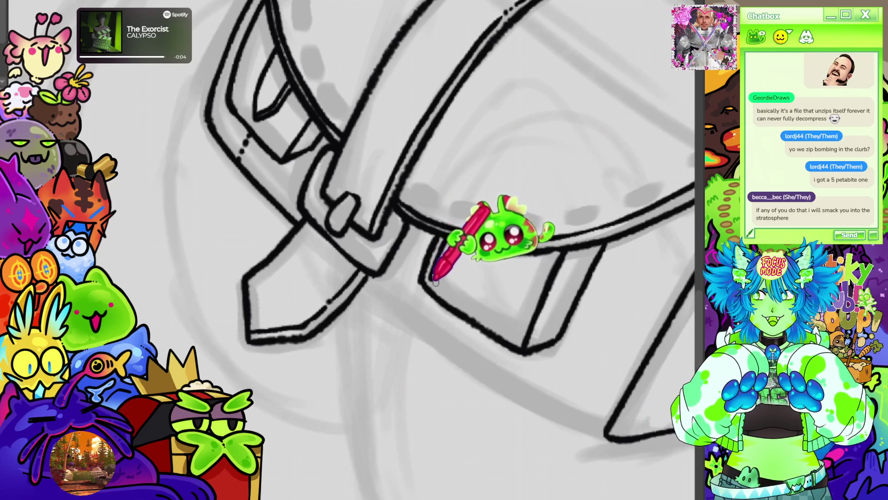
pyautogui.moveTo(430, 267)
pyautogui.mouseDown()
pyautogui.moveTo(428, 285)
pyautogui.moveTo(445, 305)
pyautogui.moveTo(528, 332)
pyautogui.moveTo(521, 311)
pyautogui.moveTo(532, 324)
pyautogui.moveTo(550, 254)
pyautogui.mouseUp()
pyautogui.scroll(-5, 516, 179)
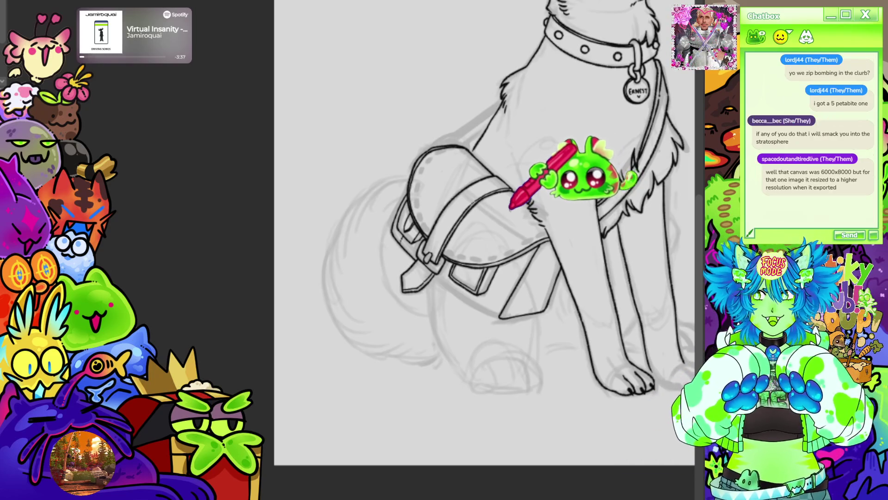
# Draw a pointed V-shaped clasp tab inside the front pocket flap
pyautogui.scroll(3, 509, 226)
pyautogui.scroll(1, 418, 185)
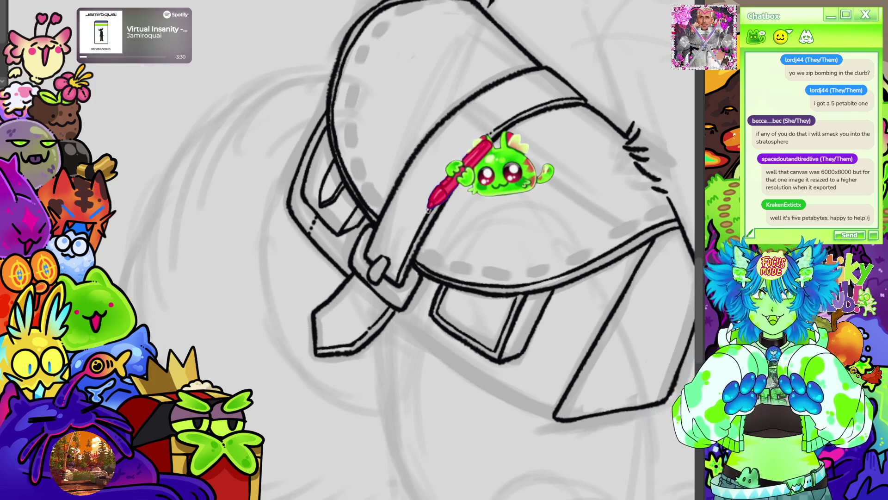
pyautogui.scroll(-3, 428, 211)
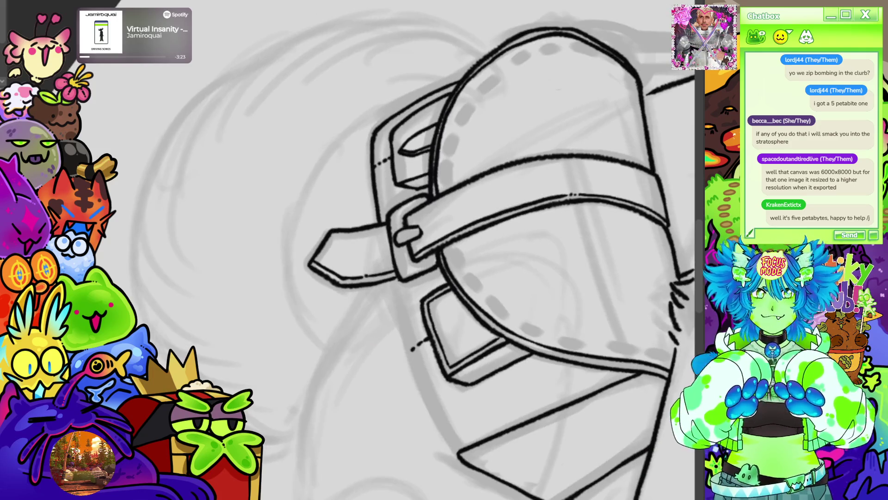
pyautogui.scroll(-3, 463, 250)
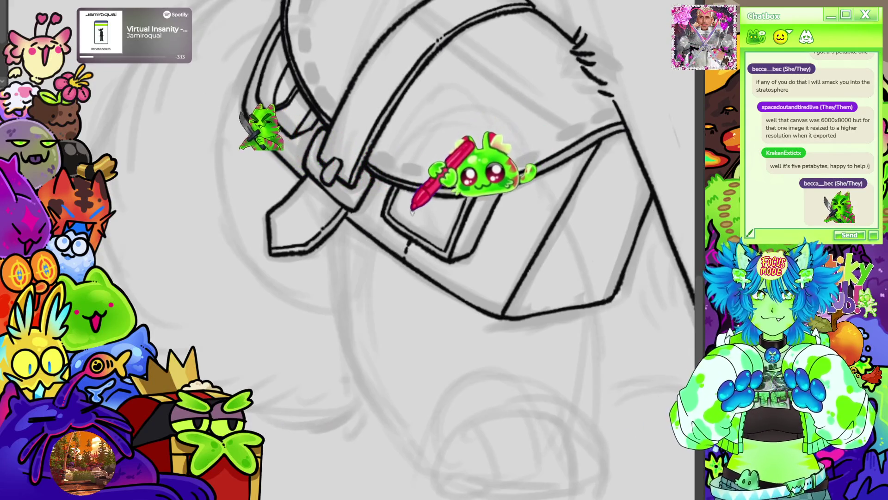
pyautogui.moveTo(413, 195); pyautogui.dragTo(439, 204)
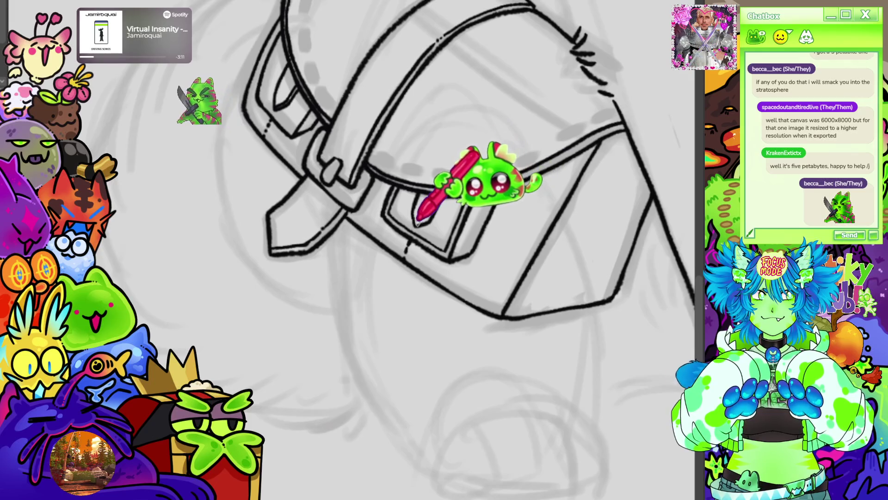
pyautogui.moveTo(549, 58)
pyautogui.mouseDown()
pyautogui.moveTo(453, 152)
pyautogui.moveTo(638, 37)
pyautogui.mouseUp()
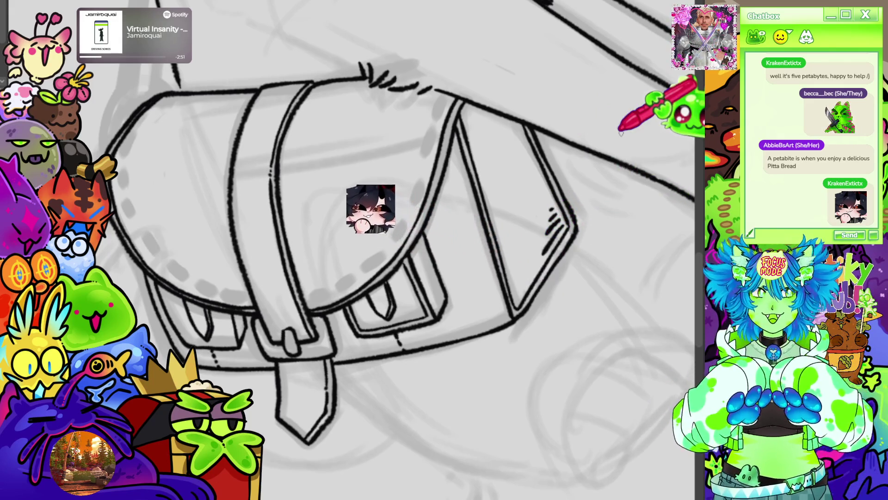
pyautogui.scroll(-5, 465, 180)
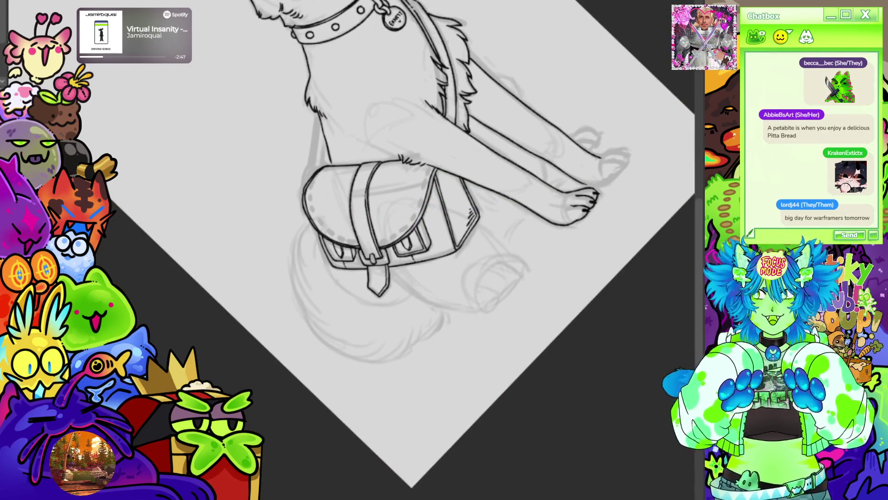
# Ink a small arched loop on top of the bag
pyautogui.hotkey('ctrl', '0')
pyautogui.scroll(6, 492, 278)
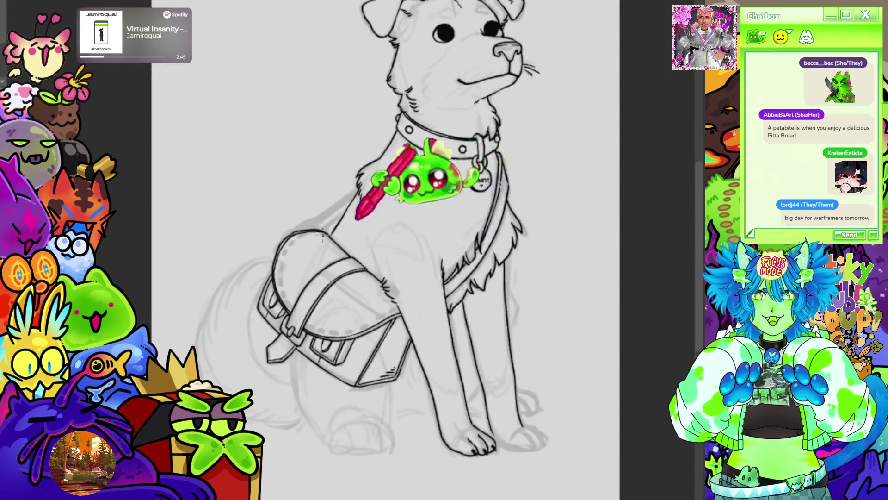
pyautogui.scroll(2, 316, 231)
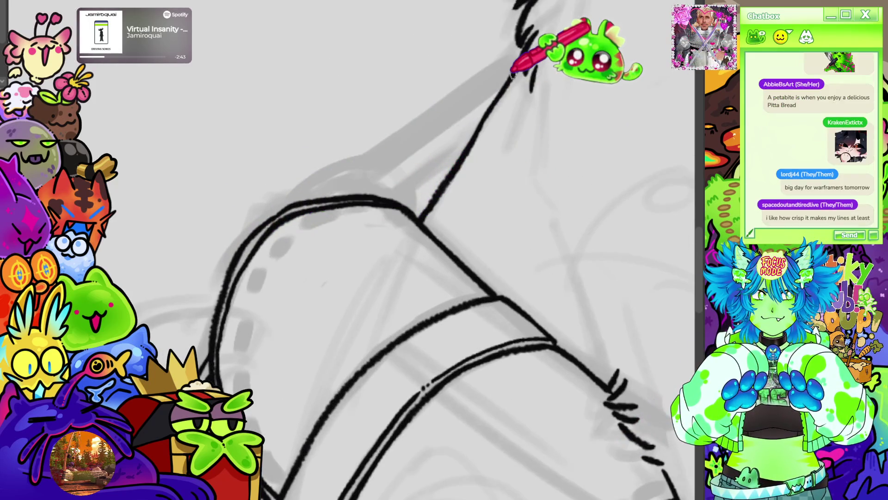
pyautogui.scroll(-3, 462, 69)
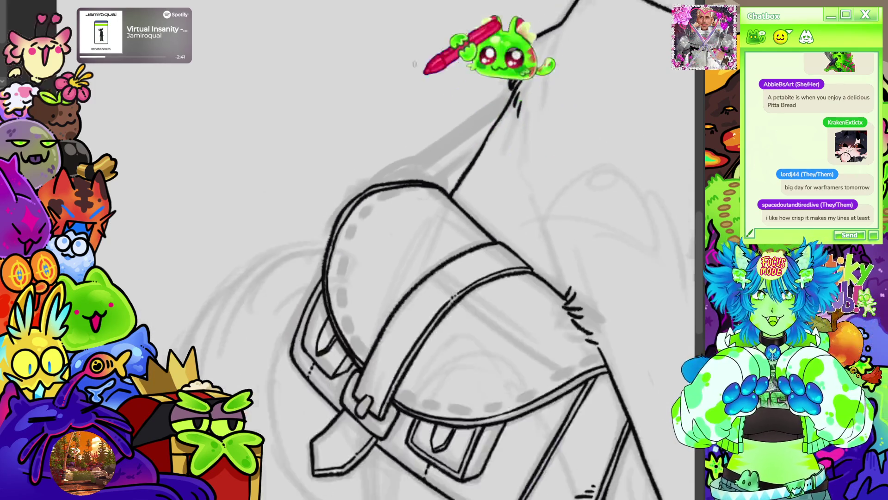
pyautogui.scroll(3, 419, 102)
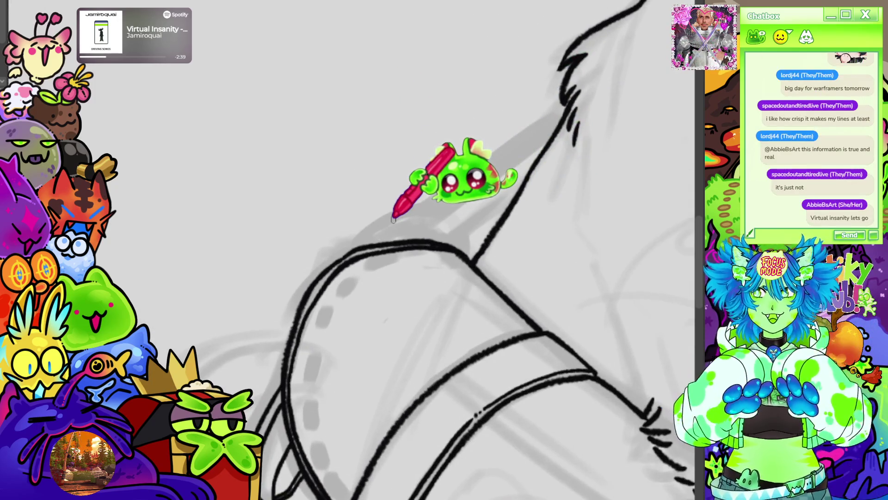
pyautogui.moveTo(374, 241); pyautogui.dragTo(401, 212)
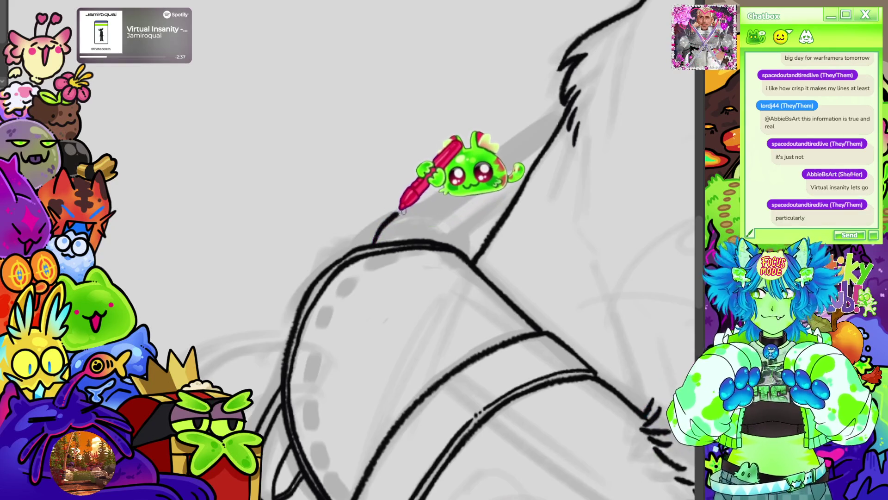
pyautogui.moveTo(370, 244)
pyautogui.mouseDown()
pyautogui.moveTo(407, 203)
pyautogui.moveTo(452, 188)
pyautogui.moveTo(465, 250)
pyautogui.moveTo(394, 236)
pyautogui.moveTo(419, 221)
pyautogui.mouseUp()
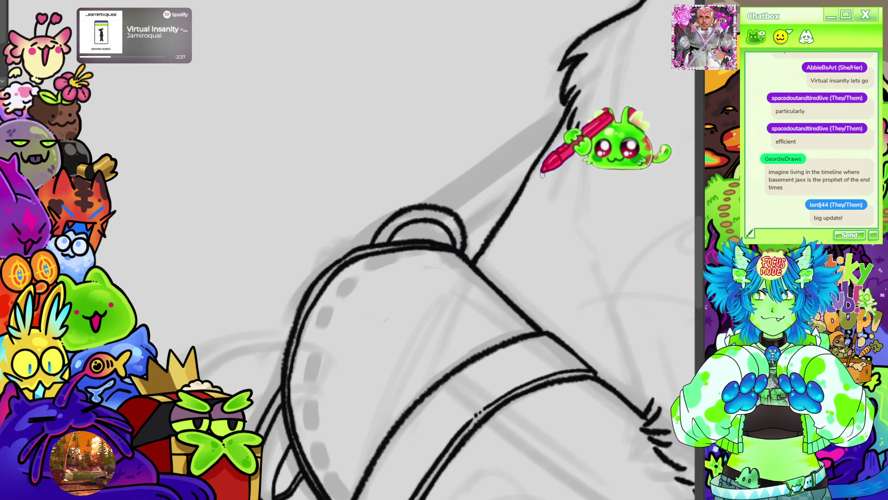
# Extend the dog's chest line down to the bag
pyautogui.scroll(-5, 518, 139)
pyautogui.scroll(2, 491, 133)
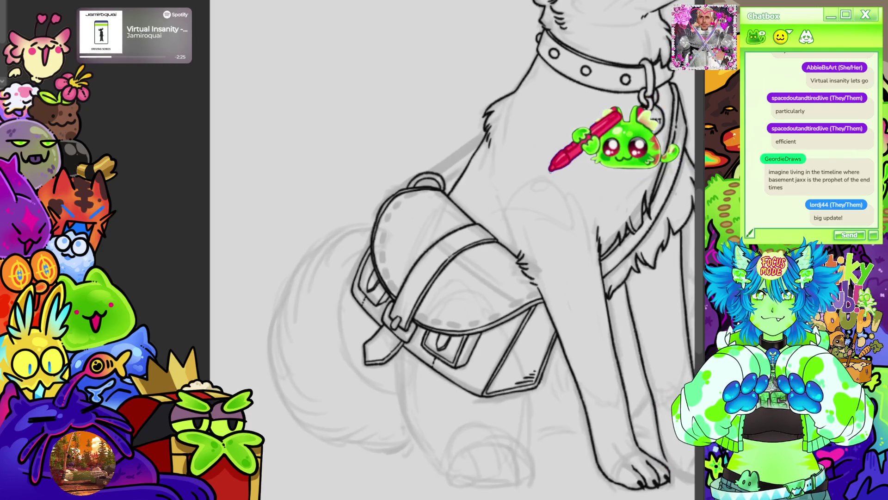
pyautogui.scroll(-3, 544, 162)
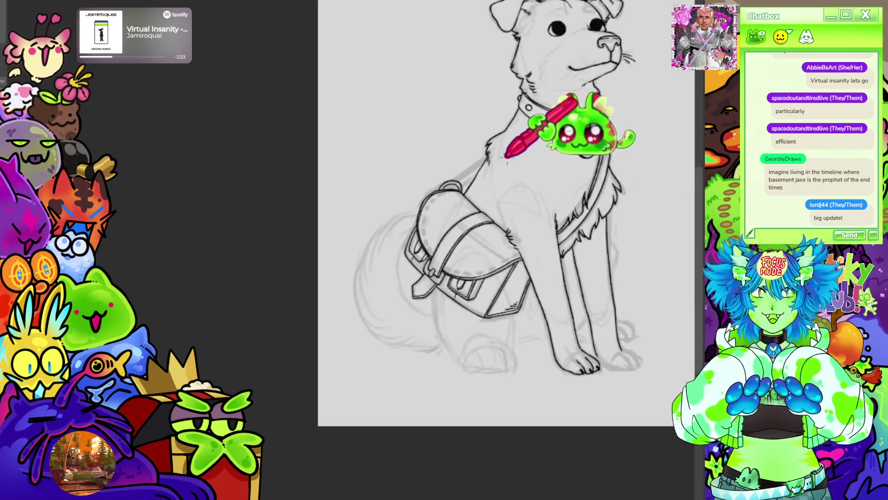
pyautogui.scroll(-2, 578, 92)
pyautogui.scroll(2, 603, 38)
pyautogui.scroll(-2, 234, 178)
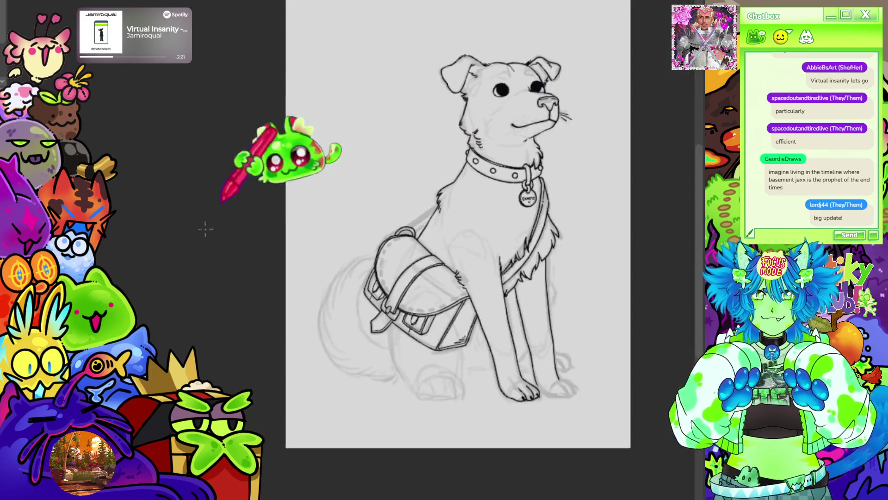
pyautogui.scroll(5, 526, 174)
pyautogui.moveTo(512, 134)
pyautogui.mouseDown()
pyautogui.moveTo(463, 116)
pyautogui.moveTo(409, 120)
pyautogui.mouseUp()
pyautogui.moveTo(514, 32); pyautogui.dragTo(532, 143)
pyautogui.moveTo(512, 272); pyautogui.dragTo(505, 332)
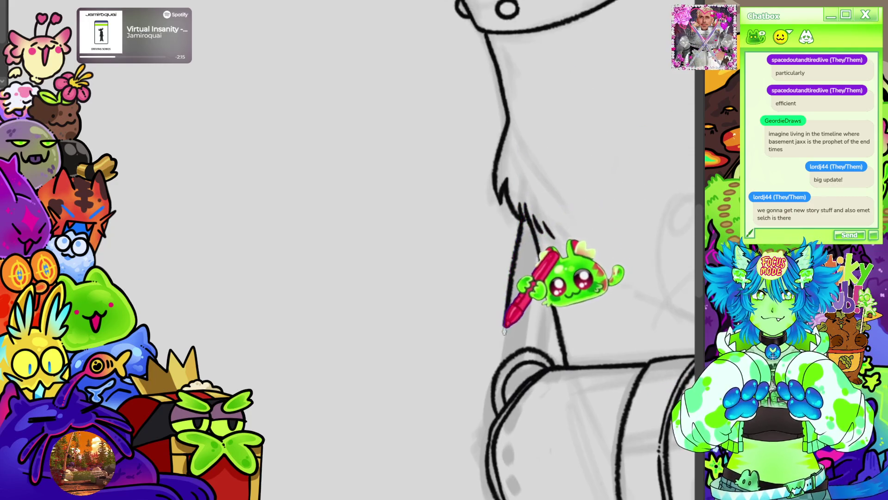
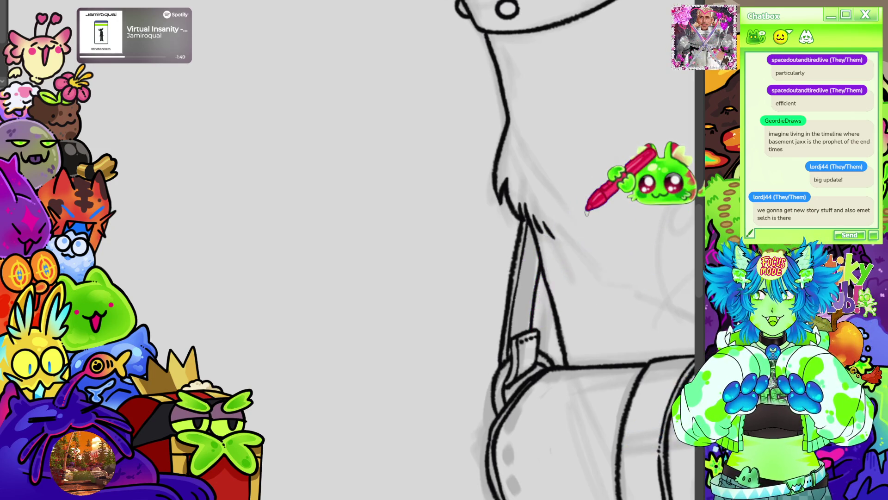
# Reset the canvas rotation to upright and zoom out until the whole sitting dog fits the view
pyautogui.scroll(-5, 586, 213)
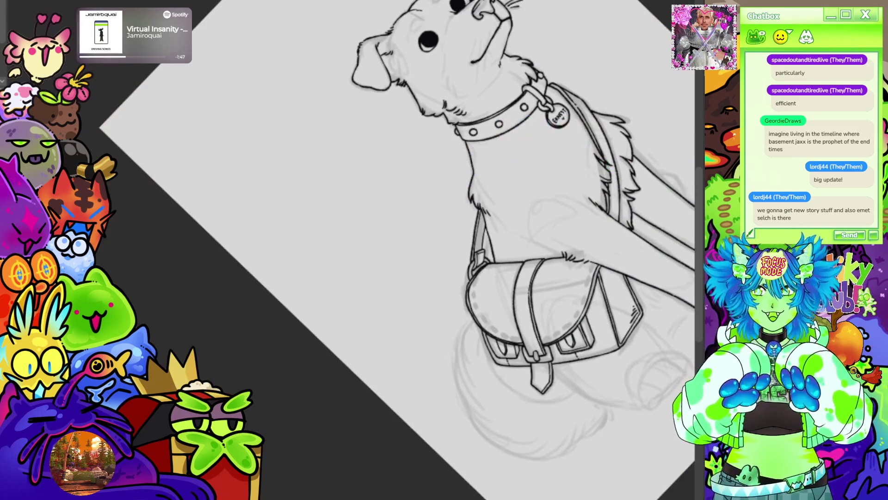
pyautogui.scroll(-2, 462, 250)
pyautogui.hotkey('ctrl', '0')
pyautogui.scroll(-2, 444, 196)
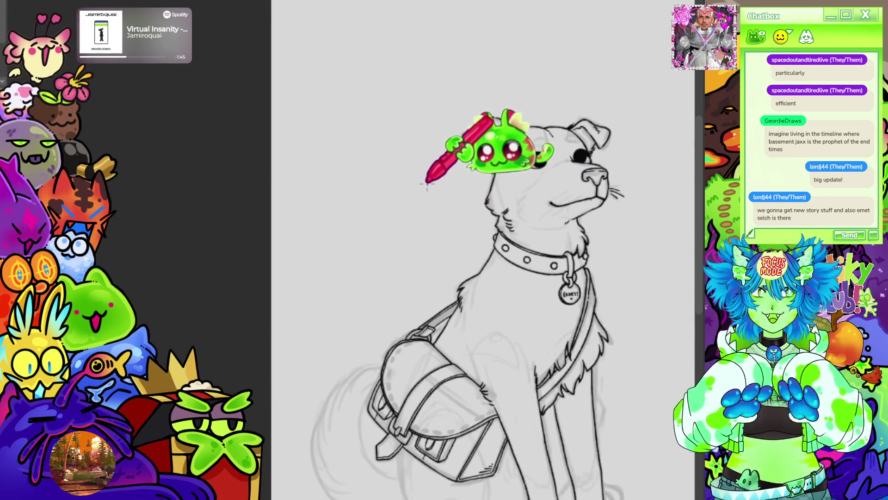
pyautogui.scroll(-1, 535, 318)
pyautogui.scroll(3, 461, 218)
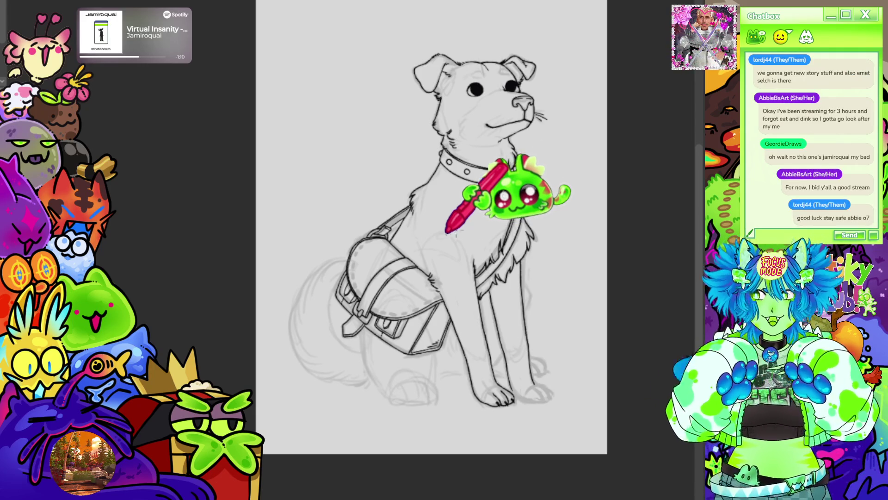
# Draw short stitch dashes up the satchel flap's curved edge toward its top
pyautogui.scroll(-1, 476, 397)
pyautogui.scroll(5, 423, 159)
pyautogui.scroll(-2, 426, 204)
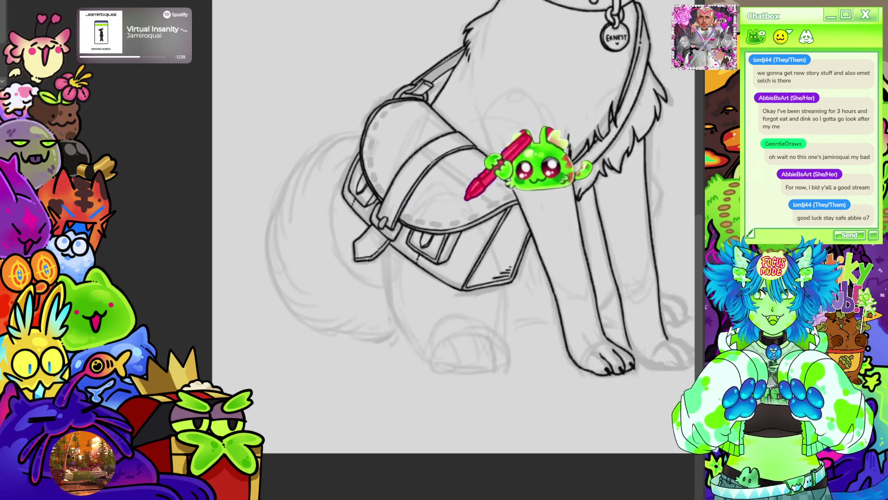
pyautogui.scroll(5, 185, 185)
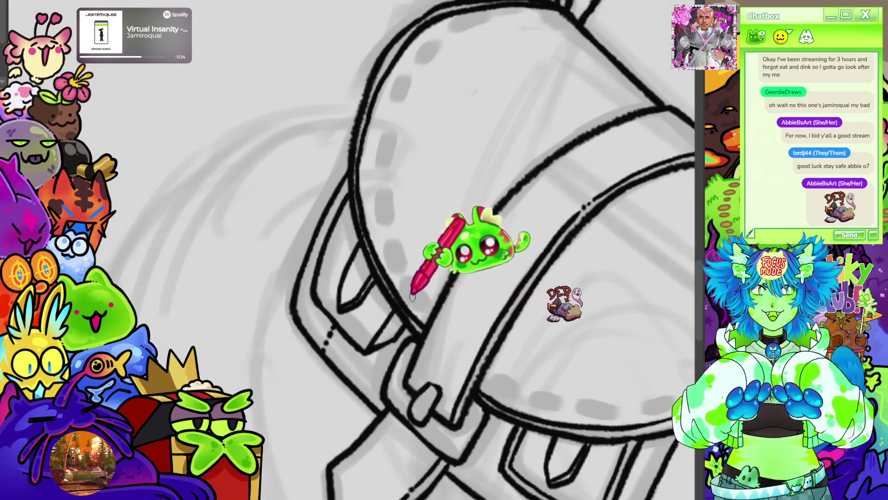
pyautogui.moveTo(404, 285)
pyautogui.mouseDown()
pyautogui.moveTo(411, 294)
pyautogui.moveTo(371, 214)
pyautogui.mouseUp()
pyautogui.moveTo(366, 183); pyautogui.dragTo(367, 192)
pyautogui.moveTo(368, 157); pyautogui.dragTo(369, 168)
pyautogui.moveTo(371, 133); pyautogui.dragTo(373, 143)
pyautogui.moveTo(378, 107); pyautogui.dragTo(380, 116)
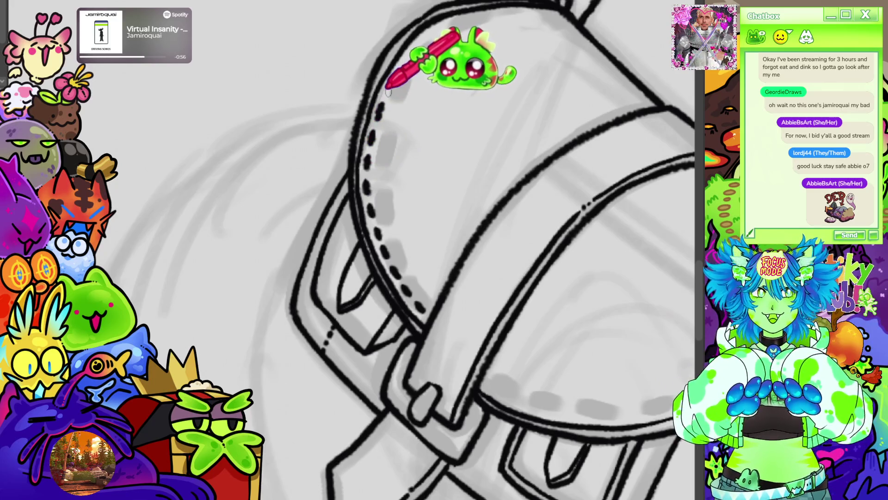
pyautogui.moveTo(391, 81); pyautogui.dragTo(394, 90)
pyautogui.moveTo(405, 56)
pyautogui.mouseDown()
pyautogui.moveTo(411, 63)
pyautogui.moveTo(443, 27)
pyautogui.mouseUp()
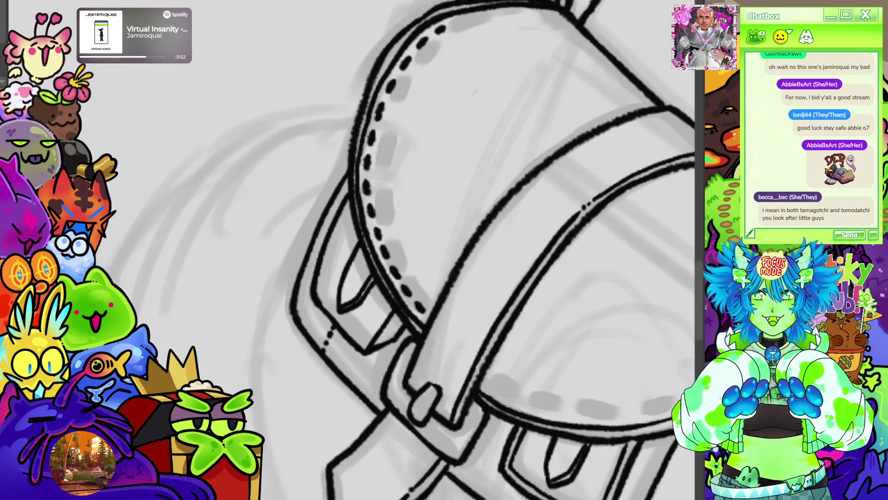
# Continue the dashed stitching along the flap's top edge and up the pocket edge
pyautogui.scroll(5, 457, 137)
pyautogui.moveTo(456, 137)
pyautogui.mouseDown()
pyautogui.moveTo(518, 124)
pyautogui.moveTo(560, 129)
pyautogui.mouseUp()
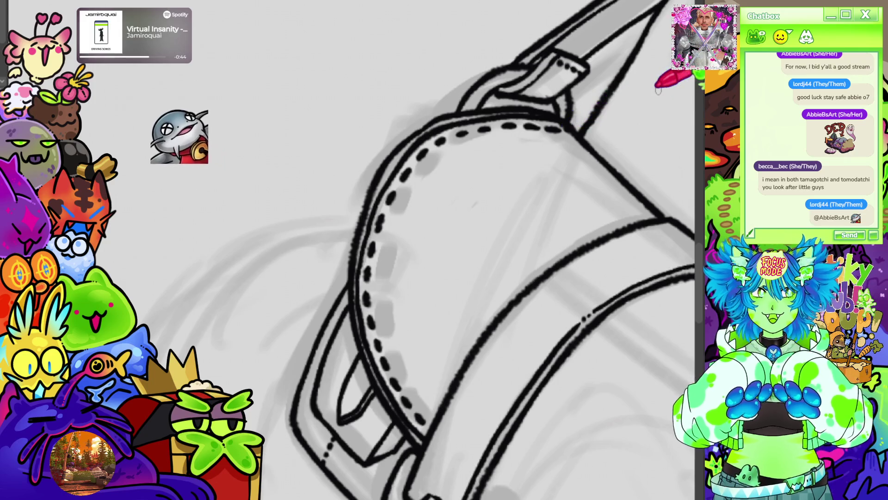
pyautogui.hotkey('ctrl', '-')
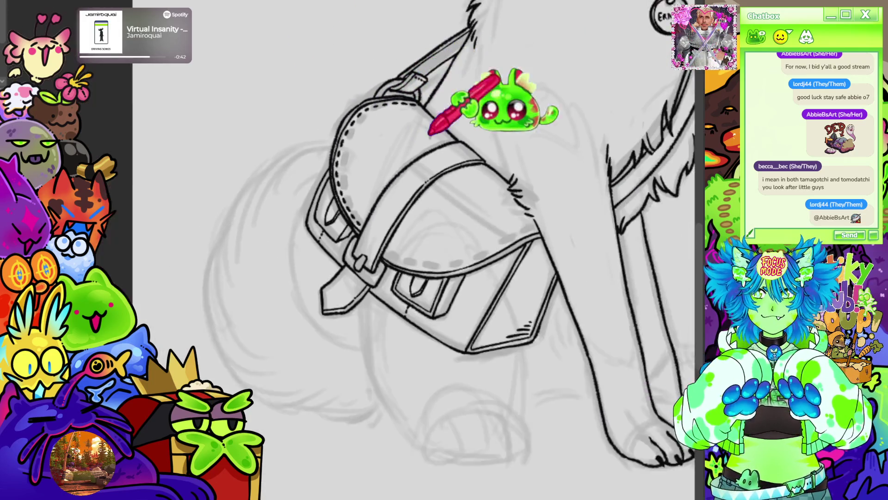
pyautogui.hotkey('ctrl', '+')
pyautogui.moveTo(474, 298); pyautogui.dragTo(396, 228)
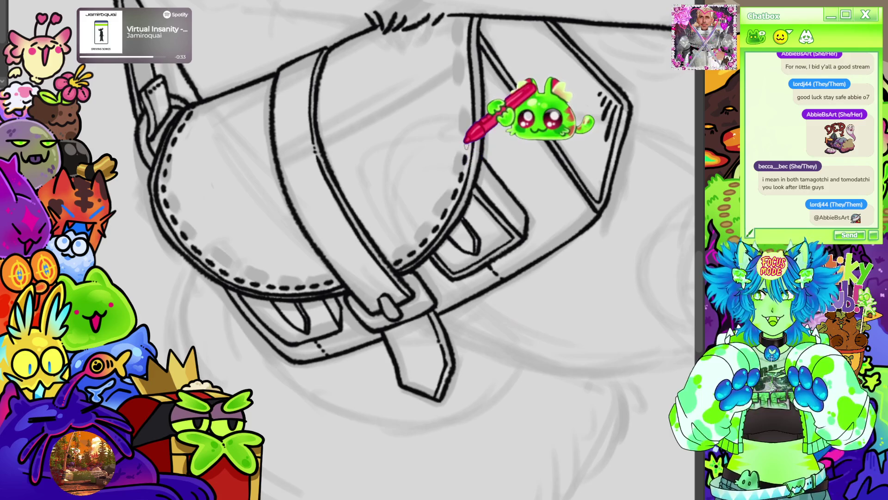
pyautogui.moveTo(467, 109); pyautogui.dragTo(463, 20)
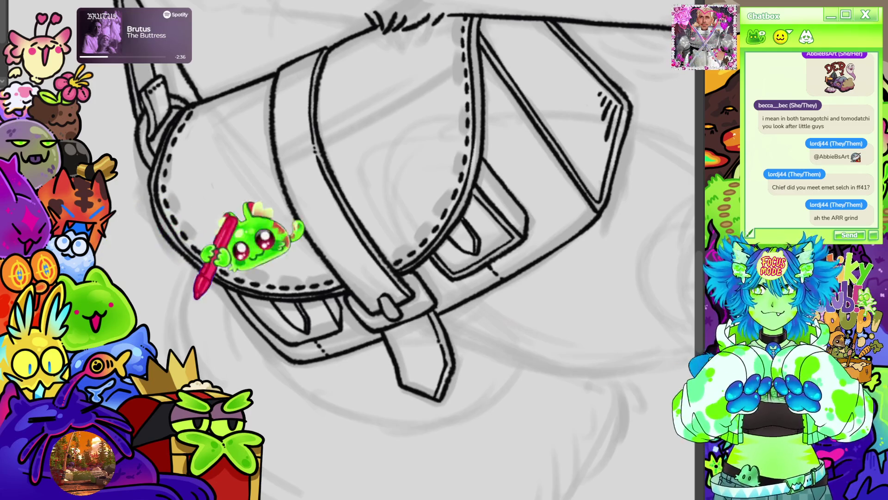
# Straighten the canvas and zoom out to check the stitched satchel on the whole dog
pyautogui.scroll(-3, 382, 165)
pyautogui.scroll(-2, 382, 165)
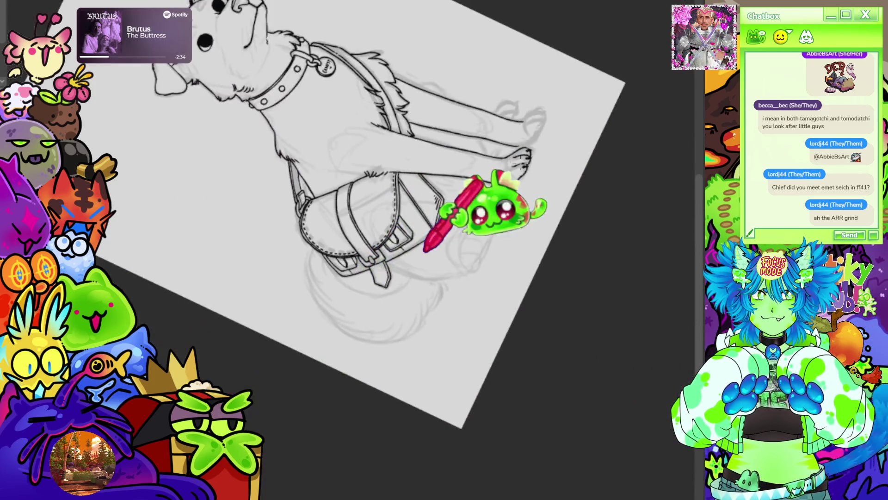
pyautogui.hotkey('ctrl', '0')
pyautogui.scroll(3, 387, 298)
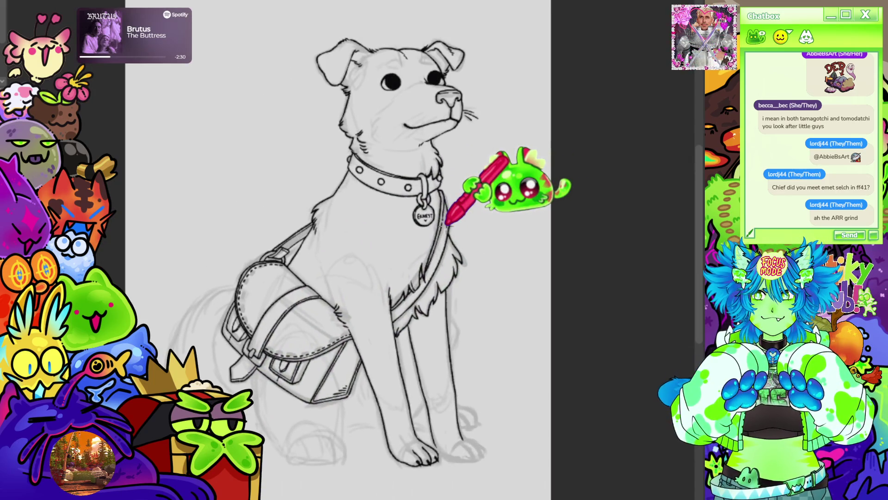
pyautogui.scroll(-3, 281, 352)
pyautogui.scroll(4, 389, 260)
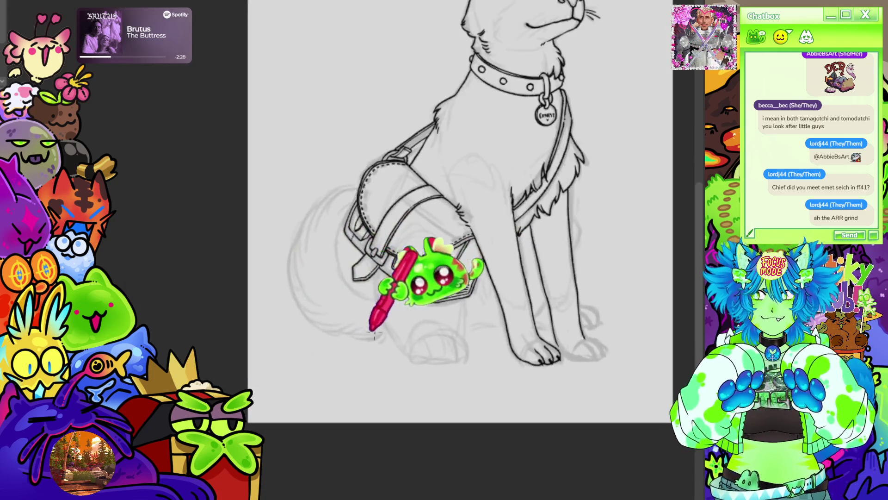
pyautogui.scroll(-2, 499, 263)
pyautogui.scroll(5, 499, 263)
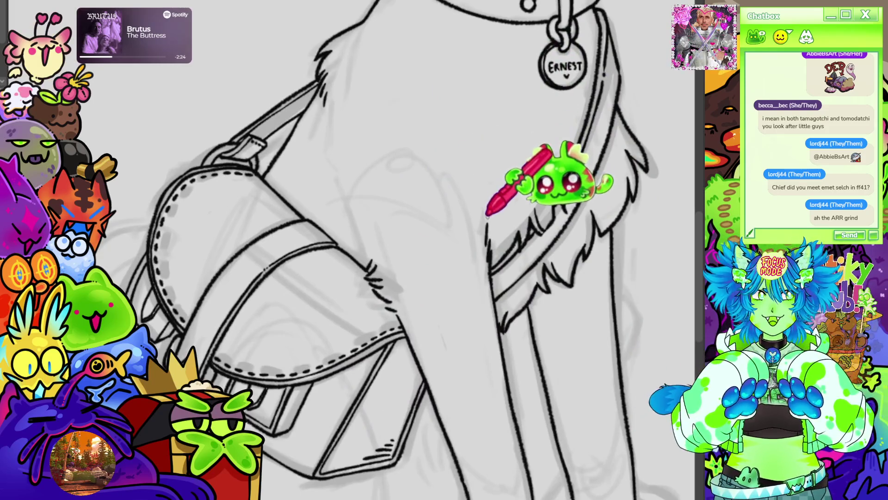
pyautogui.scroll(-5, 459, 291)
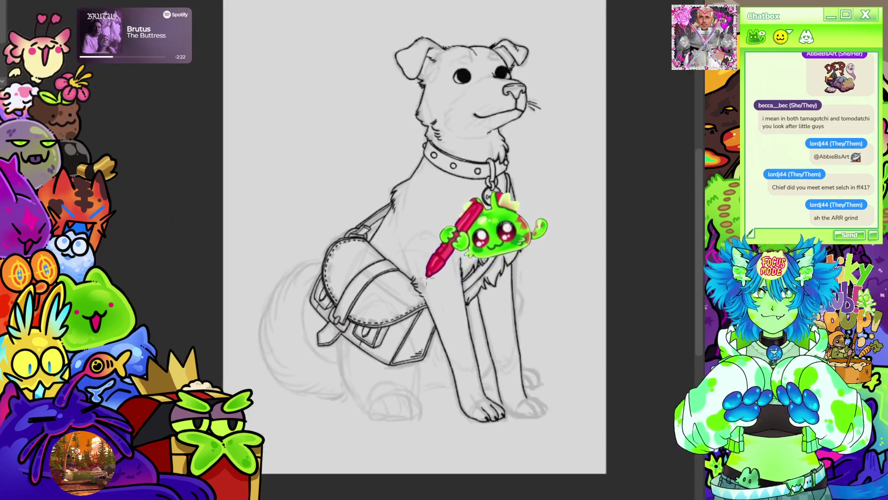
pyautogui.scroll(5, 532, 366)
pyautogui.scroll(-3, 460, 314)
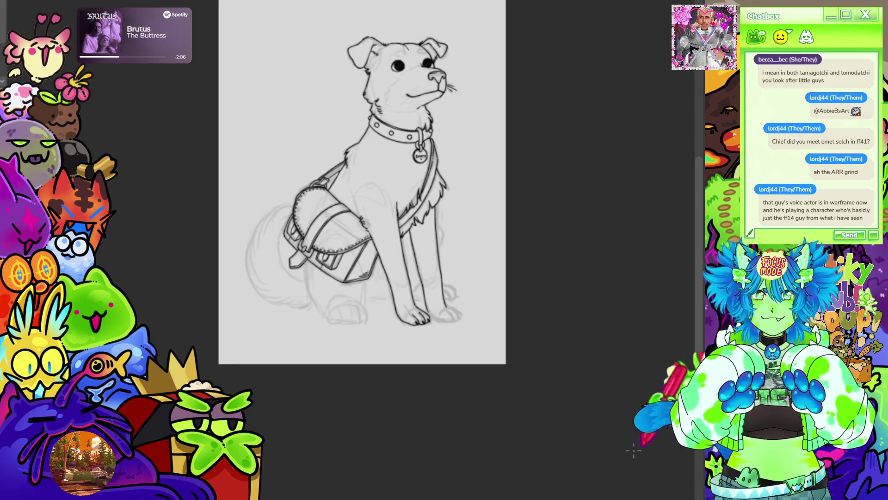
# Rotate the view around the front paws and ink the curve under the far paw's toes
pyautogui.scroll(5, 565, 298)
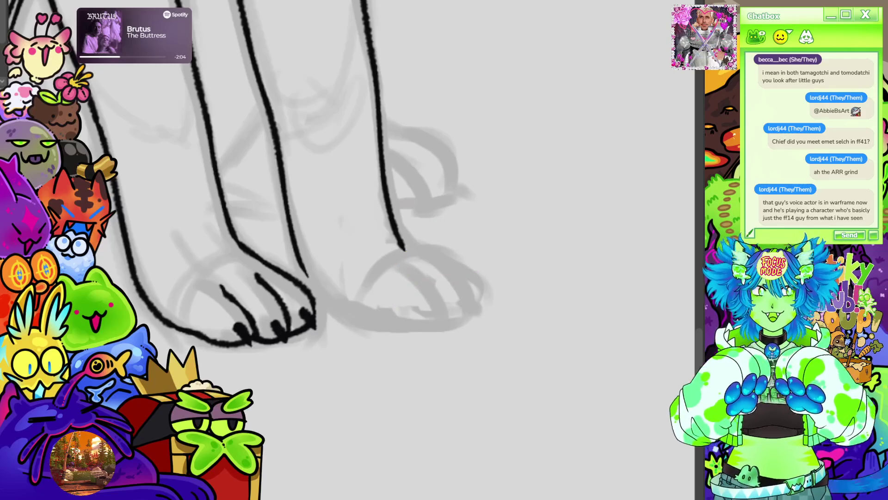
pyautogui.scroll(-2, 388, 206)
pyautogui.moveTo(387, 207)
pyautogui.mouseDown()
pyautogui.moveTo(398, 194)
pyautogui.moveTo(388, 206)
pyautogui.moveTo(375, 293)
pyautogui.moveTo(404, 353)
pyautogui.moveTo(421, 302)
pyautogui.mouseUp()
pyautogui.scroll(3, 388, 206)
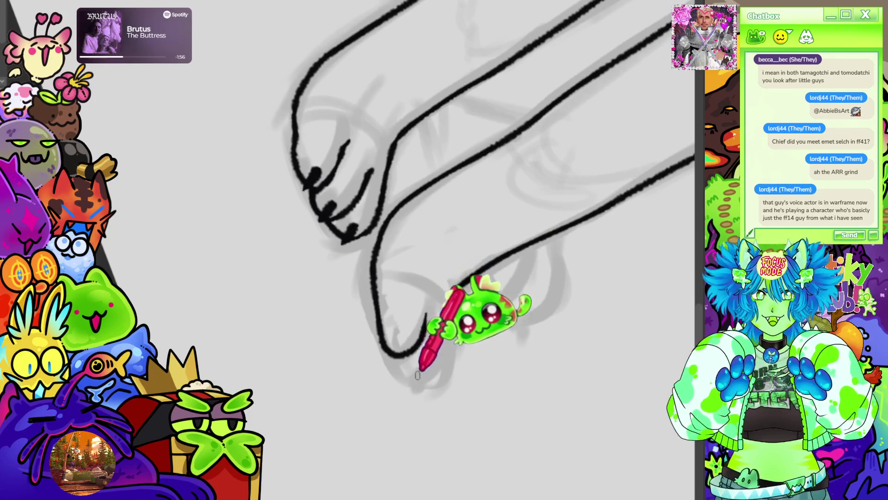
pyautogui.moveTo(396, 360)
pyautogui.mouseDown()
pyautogui.moveTo(422, 377)
pyautogui.moveTo(451, 372)
pyautogui.moveTo(449, 319)
pyautogui.mouseUp()
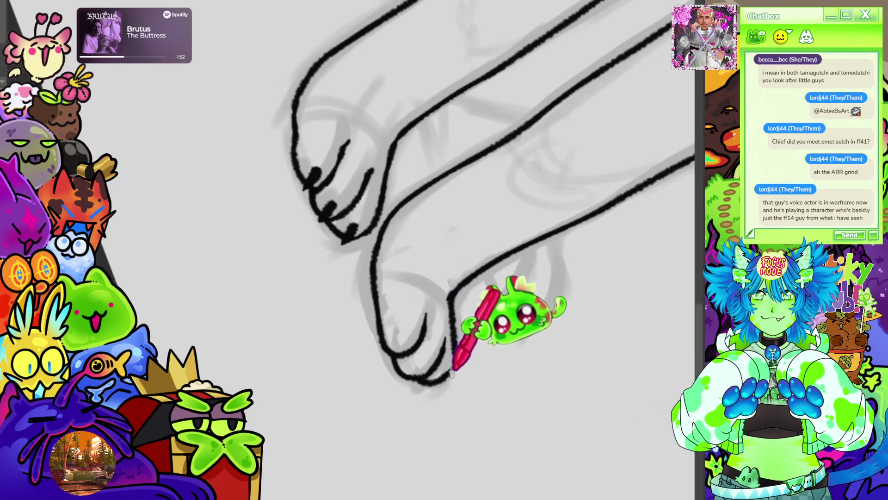
# Add two dark claws to the far paw's toes, darkening and lengthening the lower one
pyautogui.press('5')
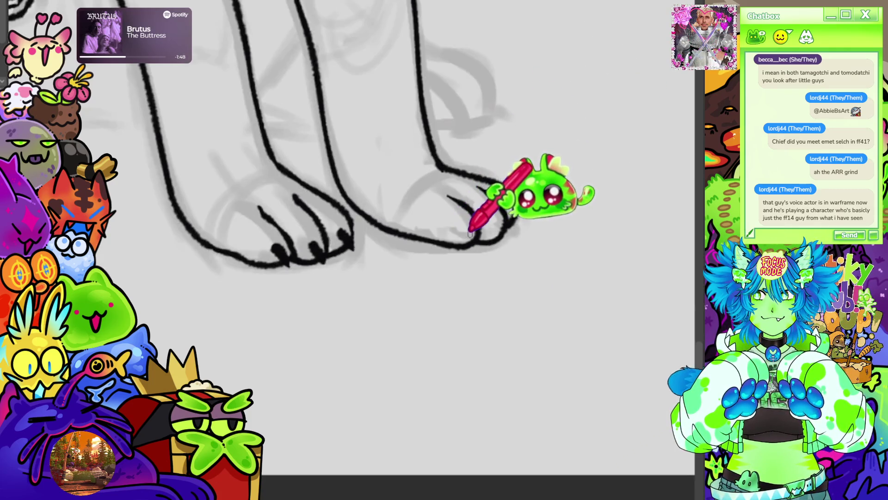
pyautogui.moveTo(471, 231); pyautogui.dragTo(479, 254)
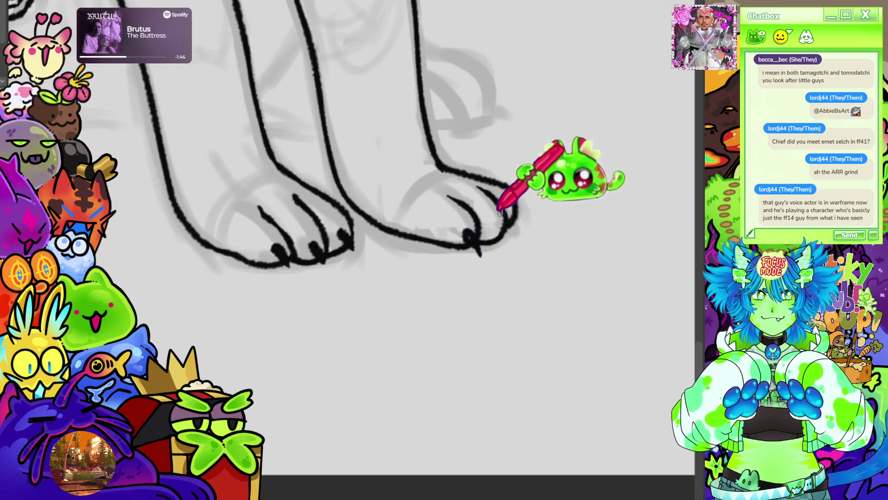
pyautogui.moveTo(498, 226); pyautogui.dragTo(507, 240)
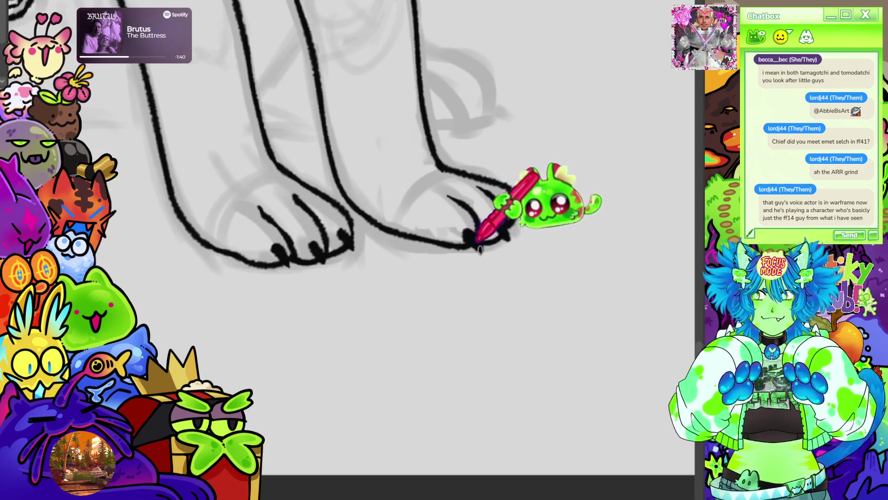
pyautogui.moveTo(480, 250); pyautogui.dragTo(491, 229)
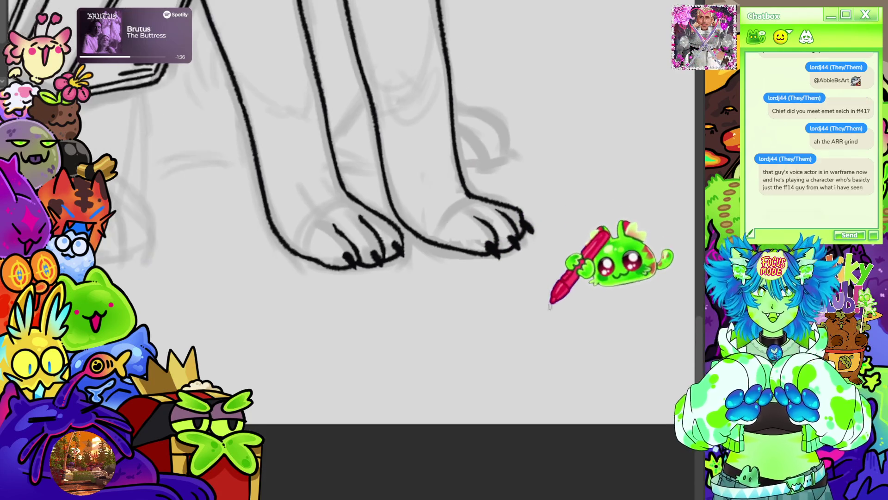
pyautogui.scroll(-5, 537, 168)
pyautogui.scroll(5, 542, 249)
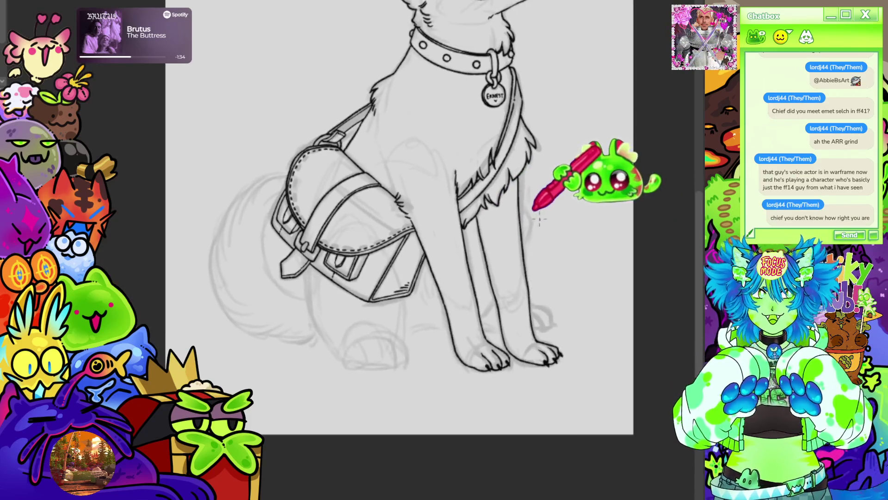
pyautogui.scroll(-5, 579, 356)
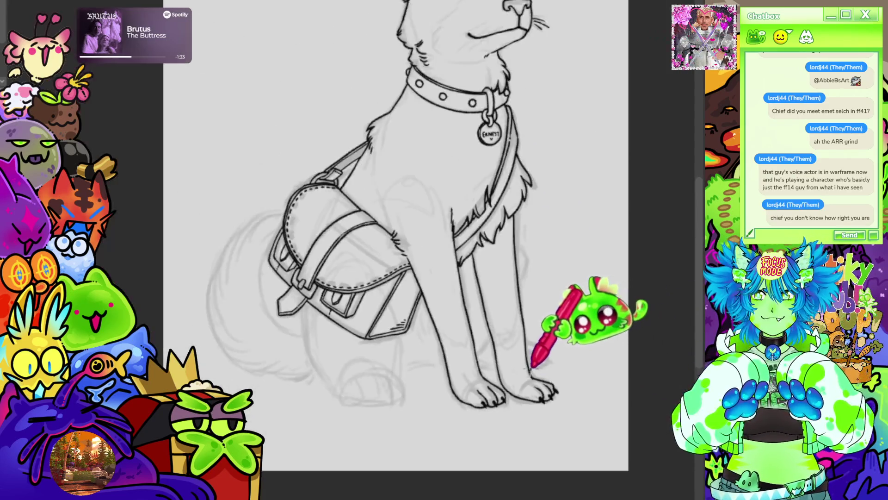
pyautogui.scroll(3, 573, 345)
pyautogui.scroll(-3, 567, 334)
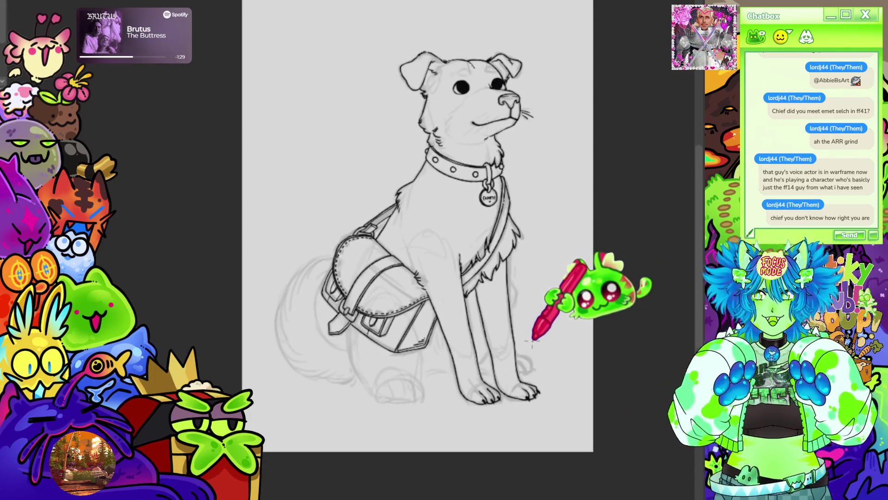
pyautogui.scroll(-1, 396, 89)
pyautogui.scroll(5, 509, 139)
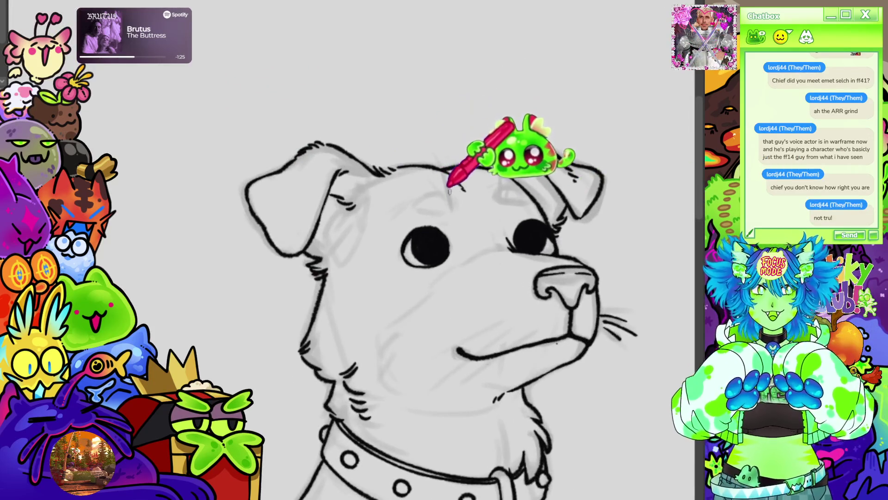
pyautogui.moveTo(452, 206); pyautogui.dragTo(439, 162)
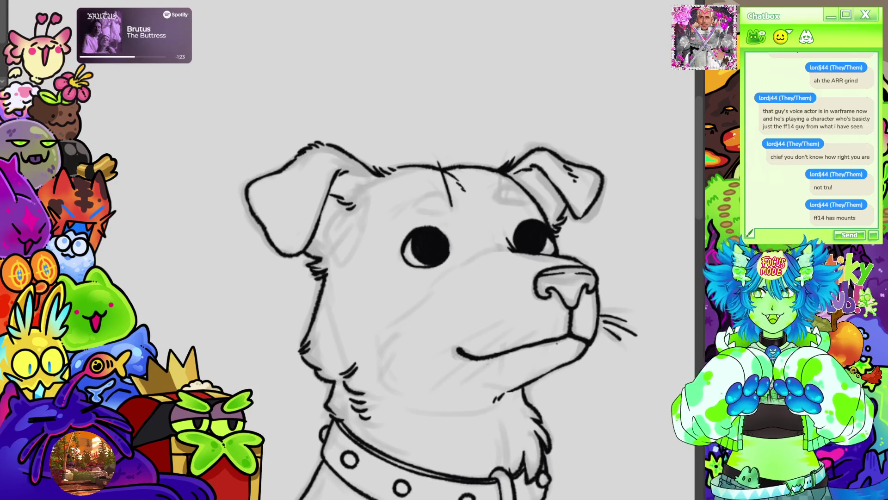
pyautogui.scroll(-5, 417, 55)
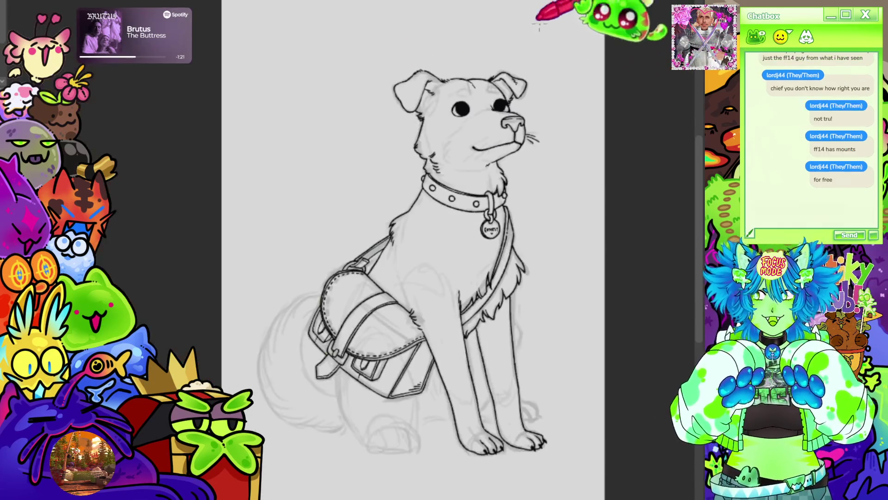
pyautogui.scroll(-1, 297, 103)
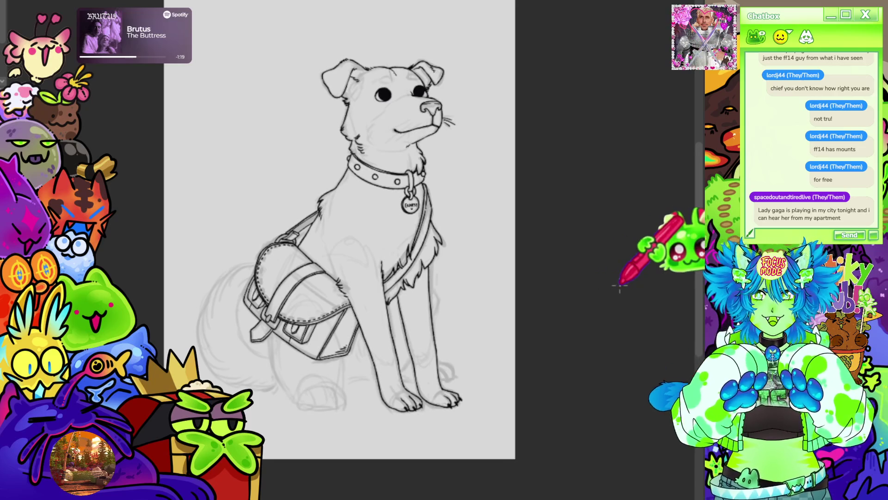
pyautogui.scroll(2, 453, 293)
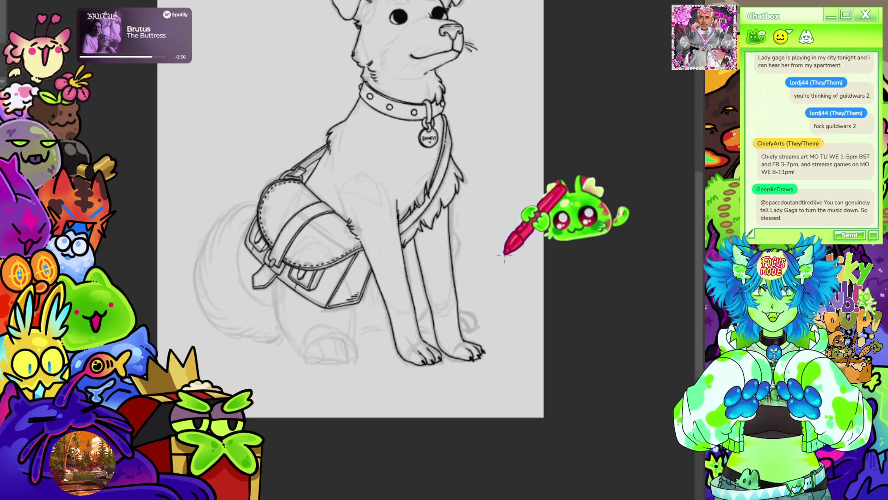
# Ink the oval outline of the hind paw, undoing a misplaced first arc
pyautogui.scroll(-1, 532, 338)
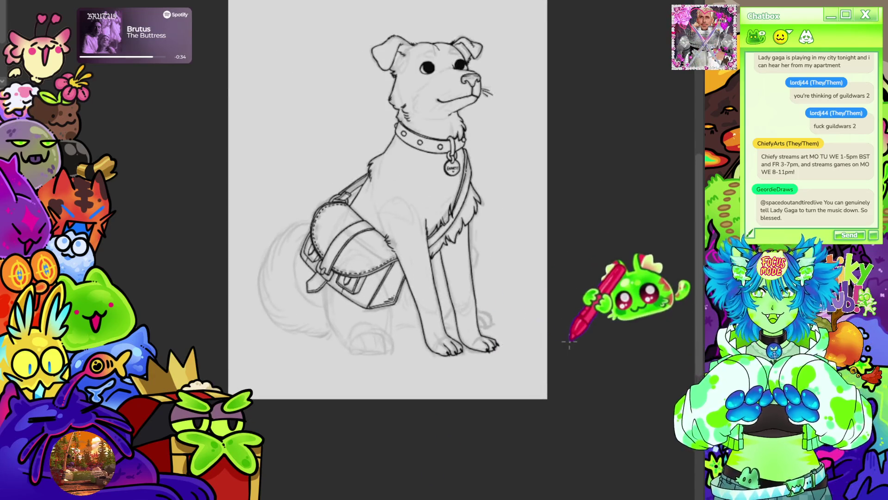
pyautogui.scroll(5, 571, 342)
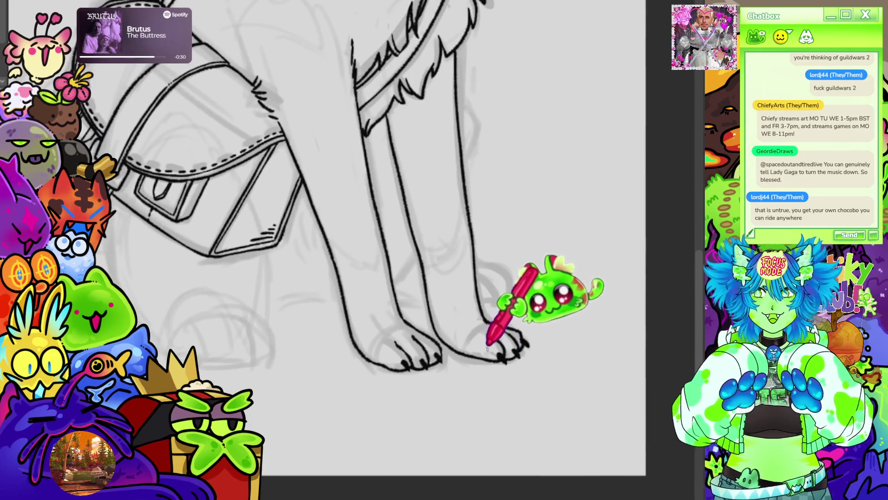
pyautogui.scroll(-5, 485, 336)
pyautogui.scroll(3, 597, 364)
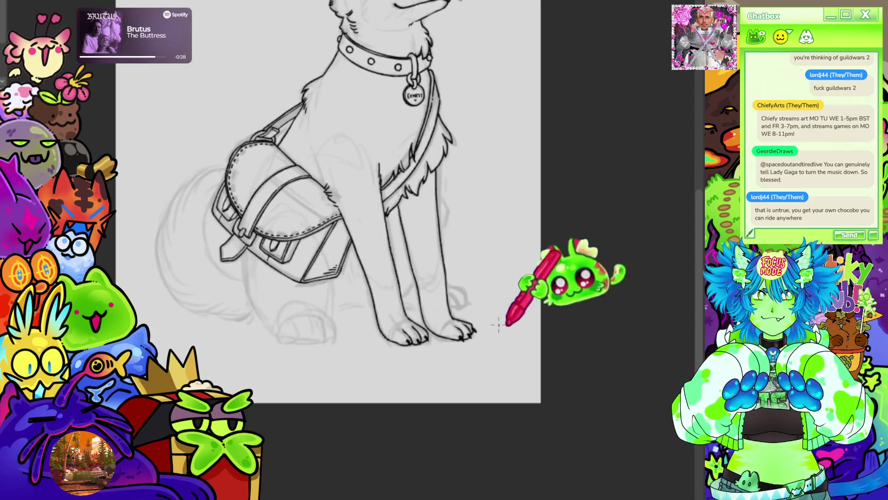
pyautogui.scroll(-5, 597, 364)
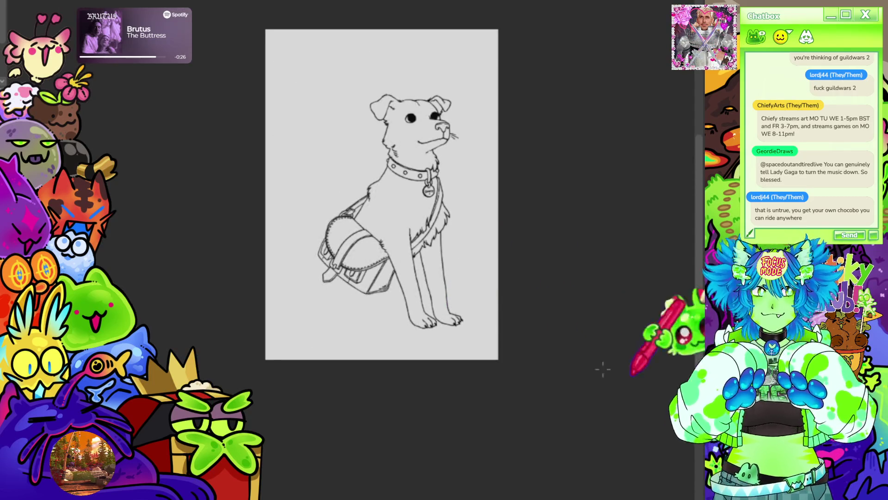
pyautogui.scroll(5, 448, 296)
pyautogui.scroll(-5, 447, 321)
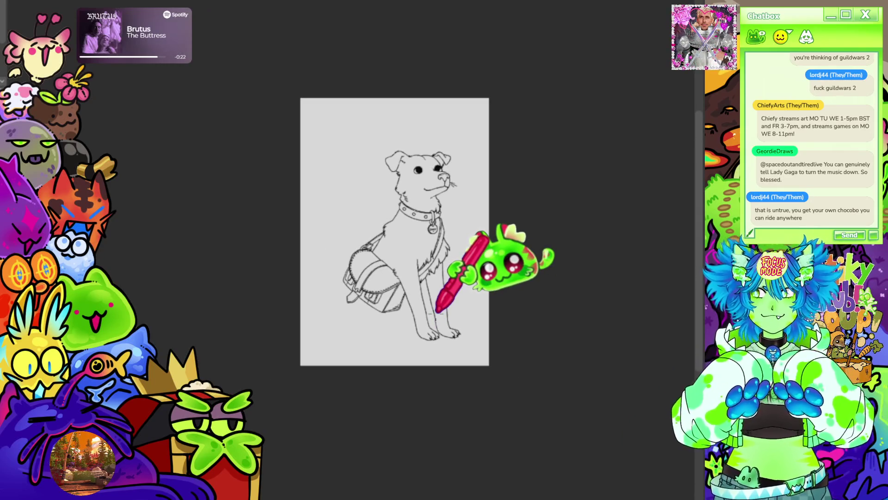
pyautogui.scroll(5, 365, 296)
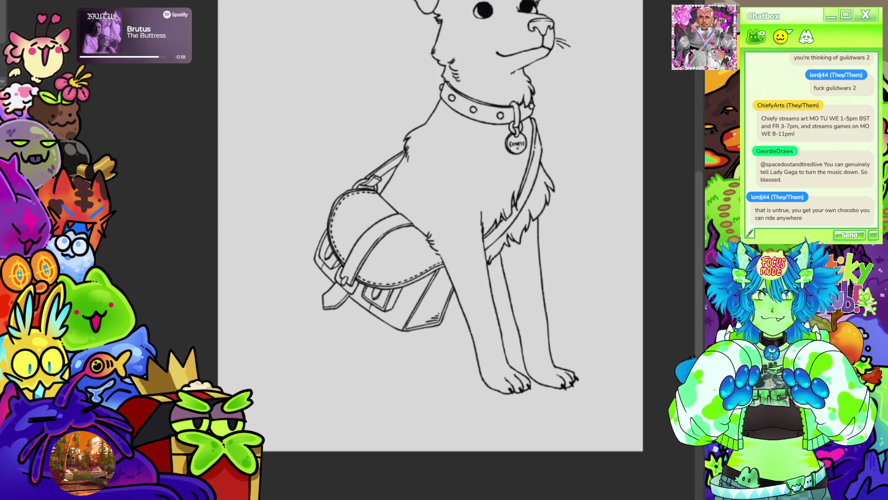
pyautogui.scroll(3, 462, 301)
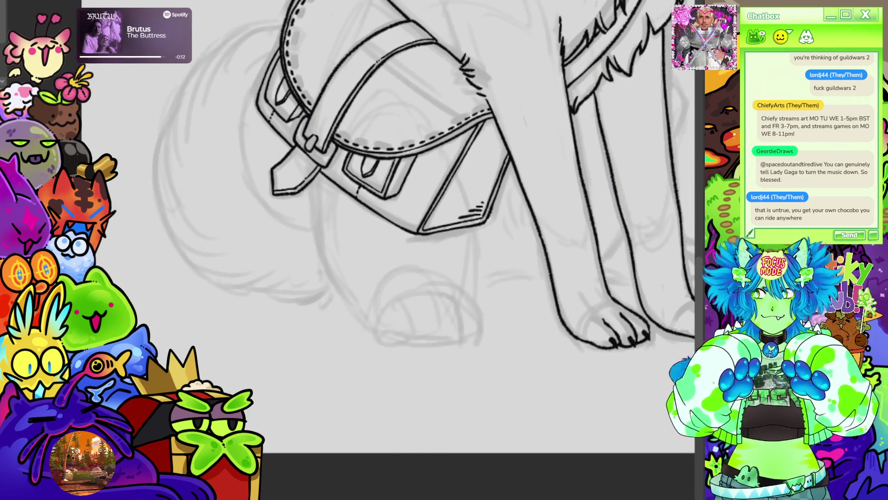
pyautogui.moveTo(444, 250)
pyautogui.mouseDown()
pyautogui.moveTo(455, 166)
pyautogui.moveTo(432, 218)
pyautogui.moveTo(456, 252)
pyautogui.mouseUp()
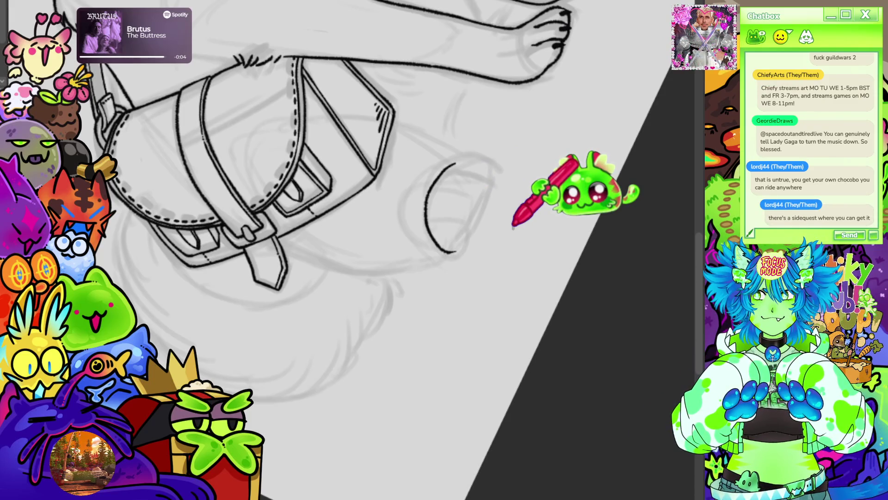
pyautogui.hotkey('ctrl', 'z')
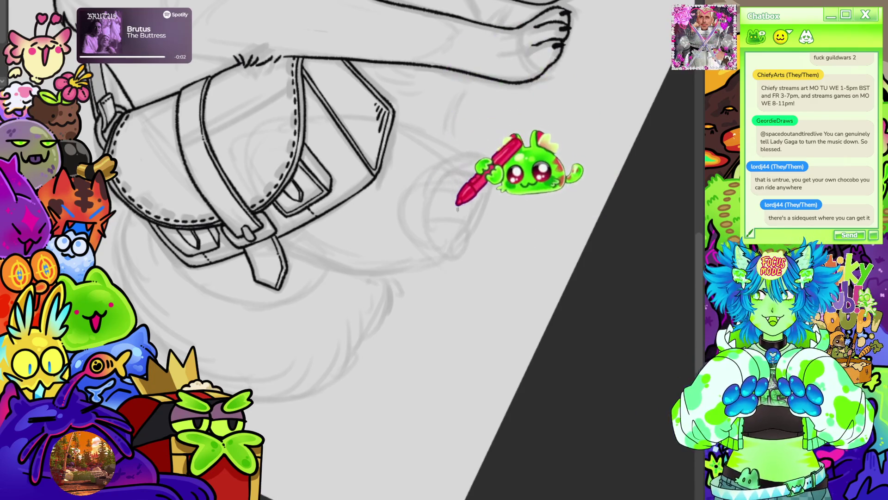
pyautogui.moveTo(465, 239)
pyautogui.mouseDown()
pyautogui.moveTo(440, 245)
pyautogui.moveTo(435, 176)
pyautogui.moveTo(467, 156)
pyautogui.moveTo(490, 173)
pyautogui.moveTo(465, 238)
pyautogui.mouseUp()
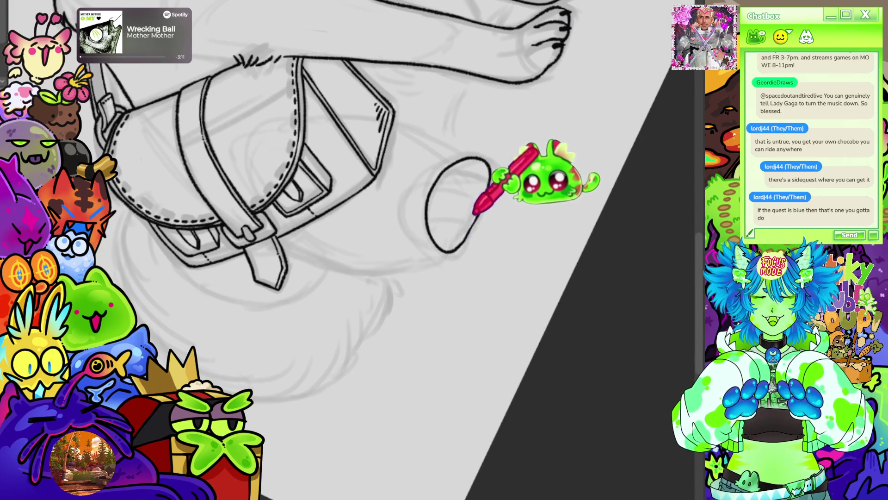
# Draw two toe lines inside the hind paw oval with the view upright
pyautogui.hotkey('ctrl', '0')
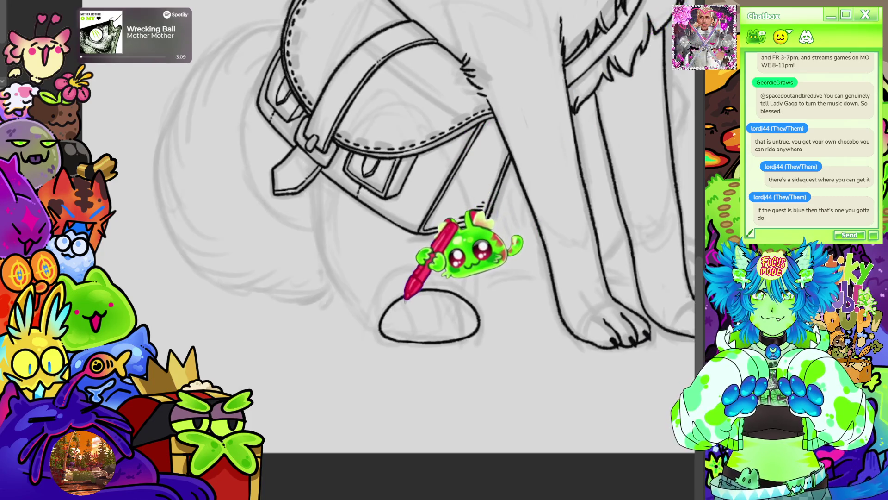
pyautogui.moveTo(436, 297); pyautogui.dragTo(439, 341)
pyautogui.moveTo(460, 309); pyautogui.dragTo(463, 338)
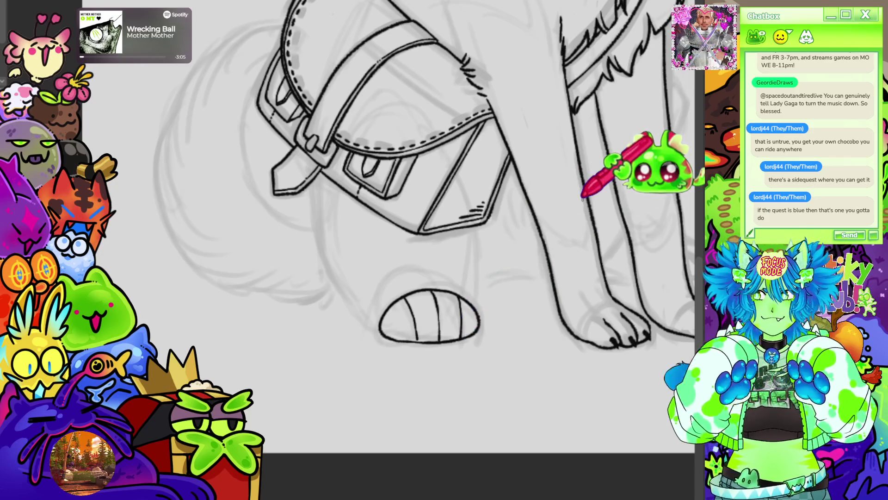
pyautogui.scroll(-6, 582, 196)
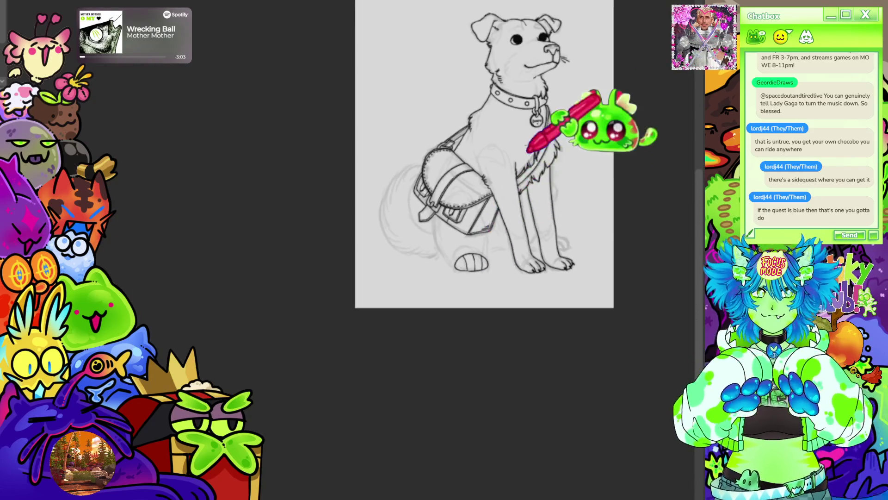
pyautogui.scroll(5, 509, 202)
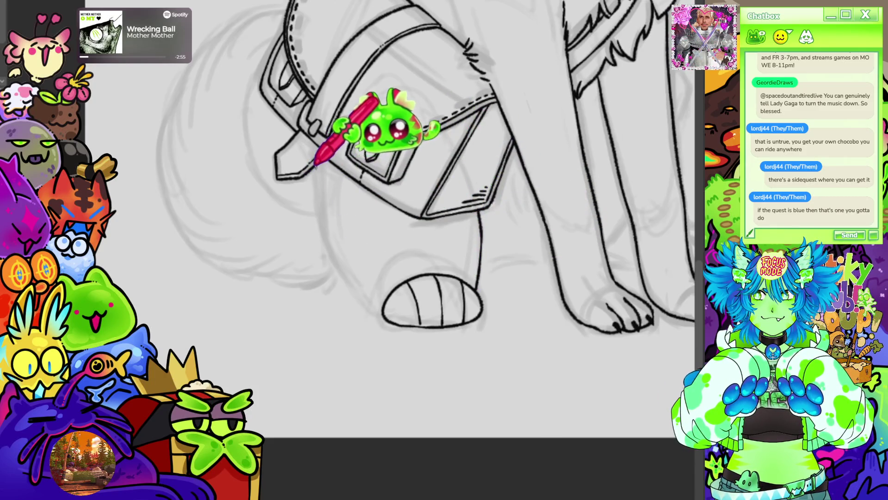
# Ink the hind leg outline down from the satchel and the foot curve above the paw
pyautogui.moveTo(318, 215)
pyautogui.mouseDown()
pyautogui.moveTo(330, 271)
pyautogui.moveTo(357, 289)
pyautogui.mouseUp()
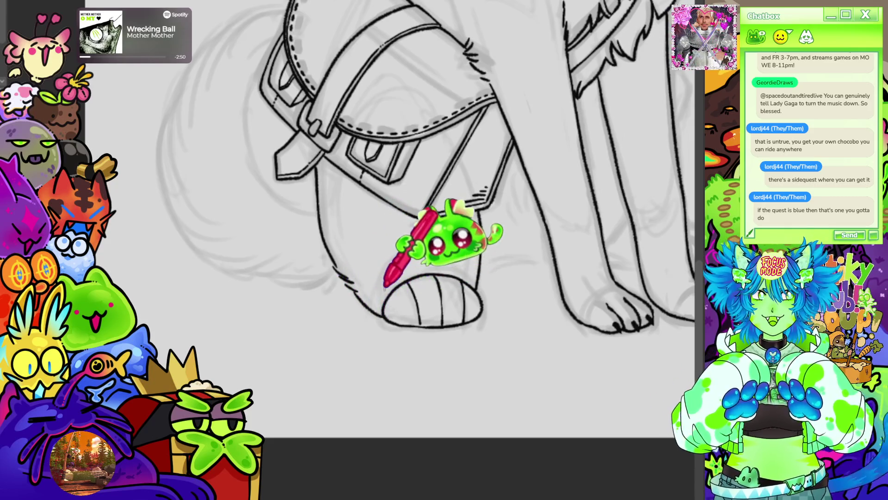
pyautogui.moveTo(383, 296)
pyautogui.mouseDown()
pyautogui.moveTo(401, 257)
pyautogui.moveTo(418, 255)
pyautogui.mouseUp()
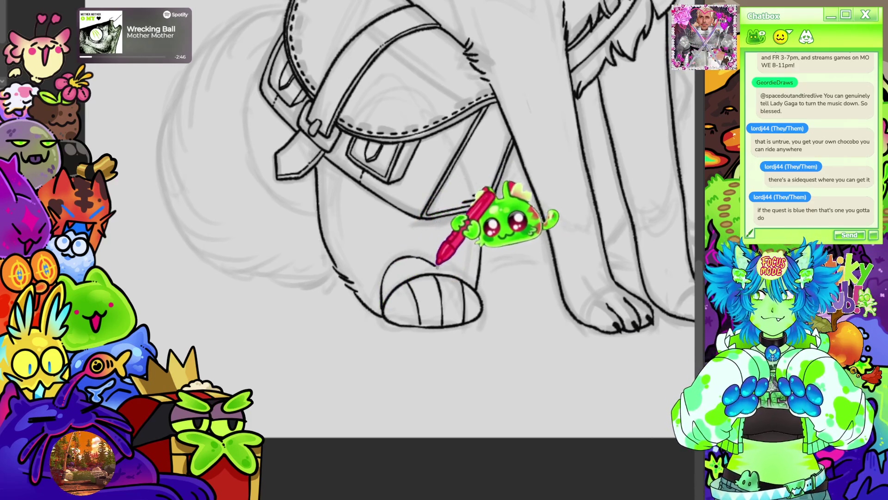
pyautogui.scroll(-5, 464, 214)
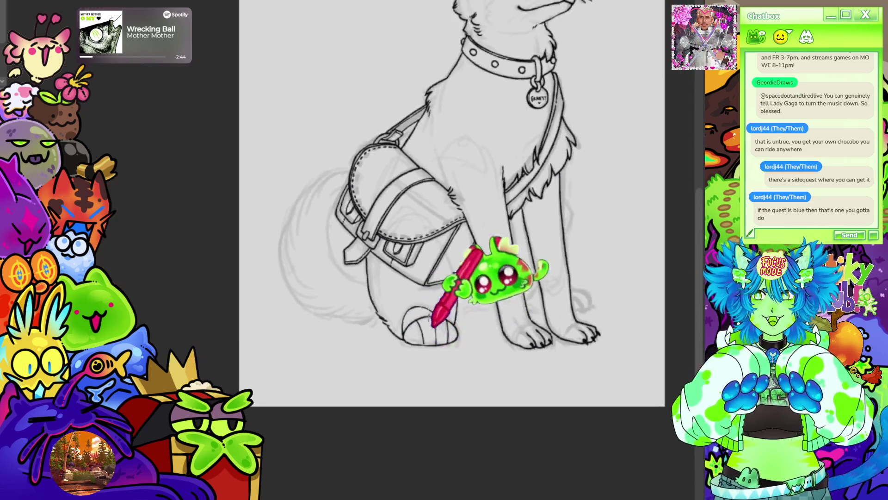
pyautogui.scroll(3, 492, 257)
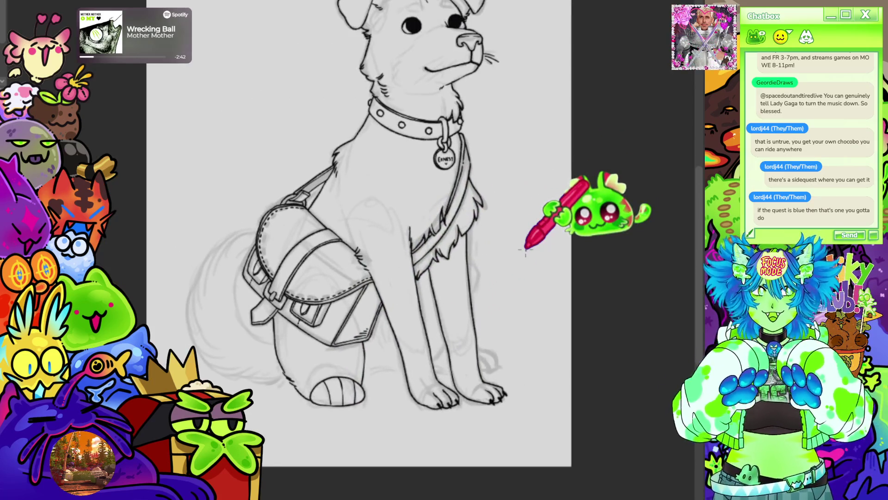
pyautogui.scroll(-2, 525, 278)
pyautogui.scroll(4, 342, 337)
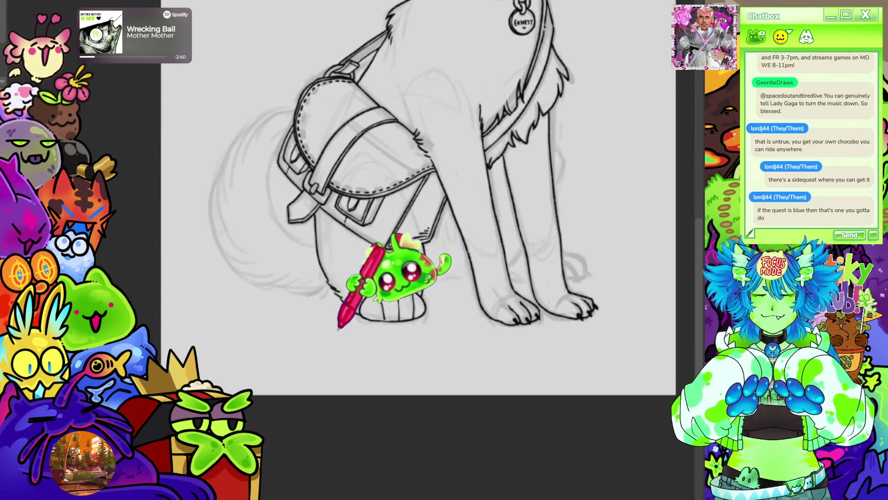
# Add a thin haunch curve behind the front legs on a tilted canvas
pyautogui.press('-')
pyautogui.press('-')
pyautogui.press('-')
pyautogui.scroll(2, 428, 250)
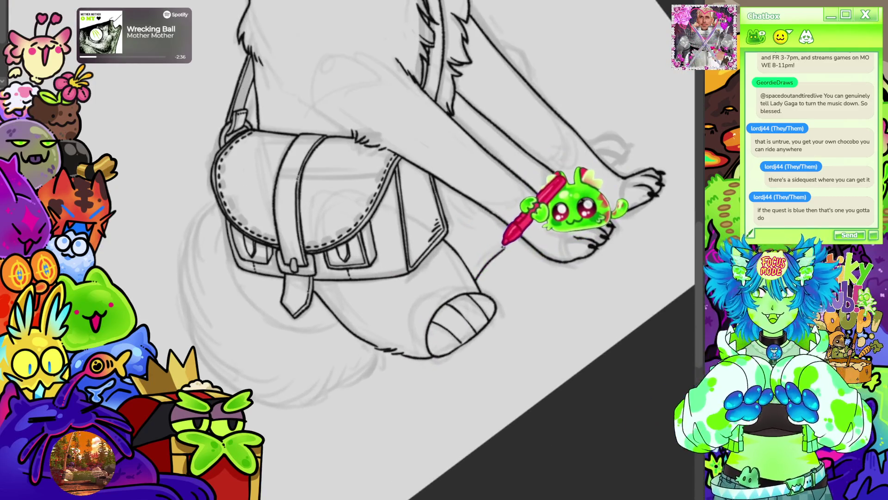
pyautogui.moveTo(476, 280); pyautogui.dragTo(519, 239)
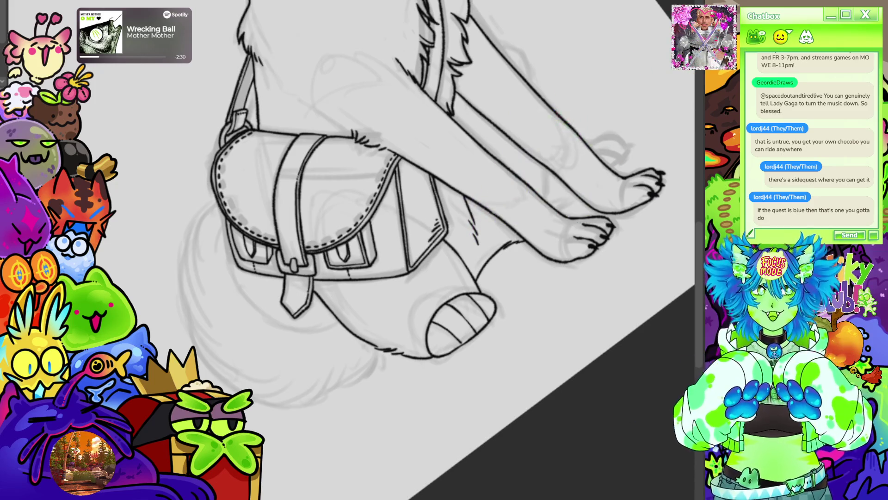
pyautogui.hotkey('ctrl', '0')
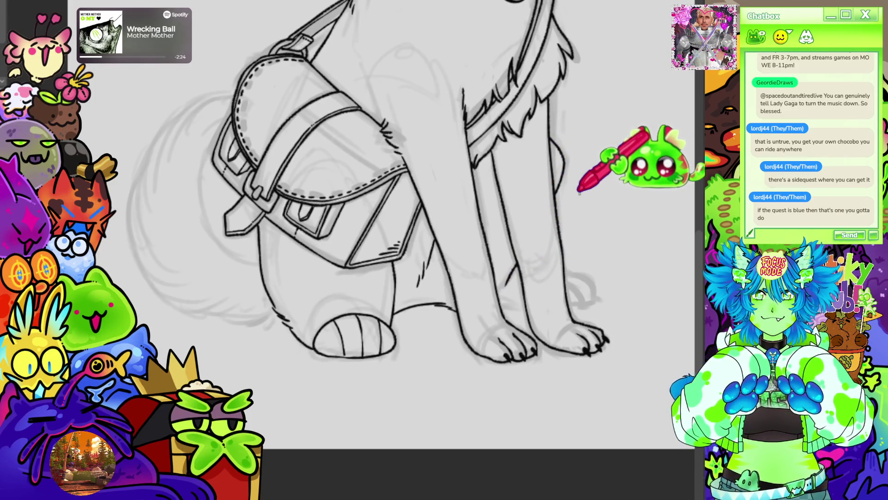
pyautogui.scroll(-5, 579, 191)
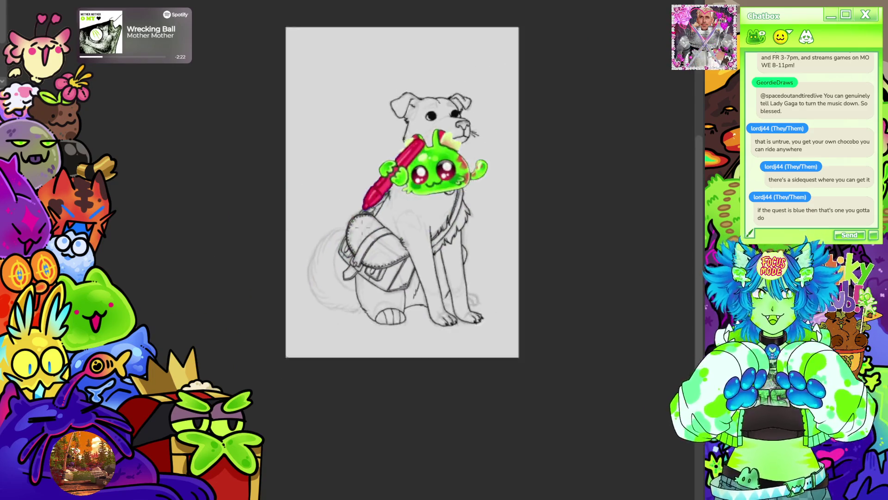
# Stroke three short dark claws across the hind paw's toes
pyautogui.scroll(5, 365, 208)
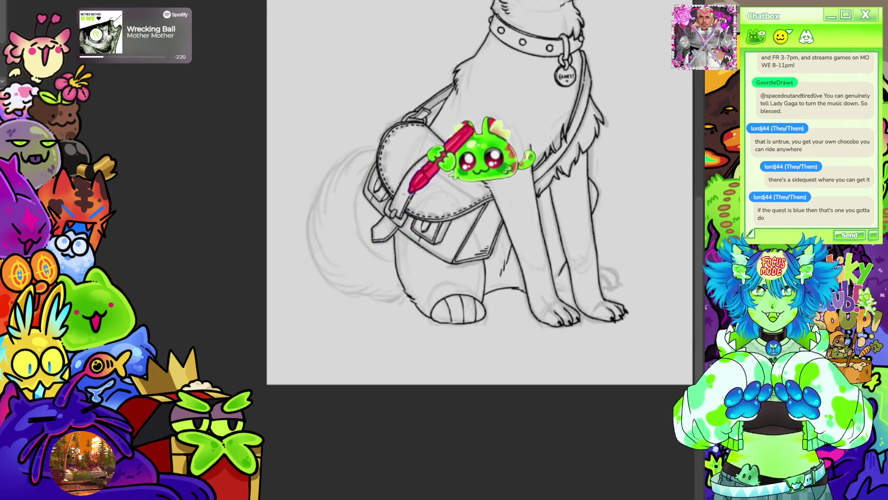
pyautogui.scroll(3, 458, 310)
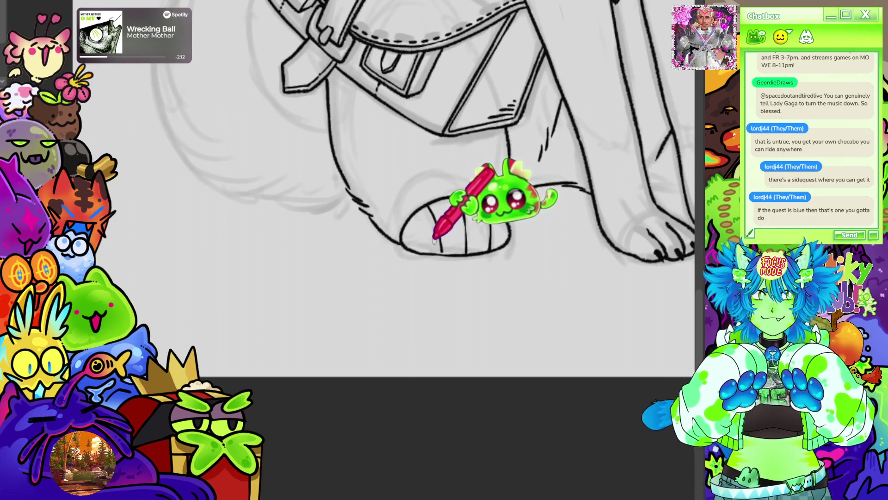
pyautogui.moveTo(429, 238); pyautogui.dragTo(499, 244)
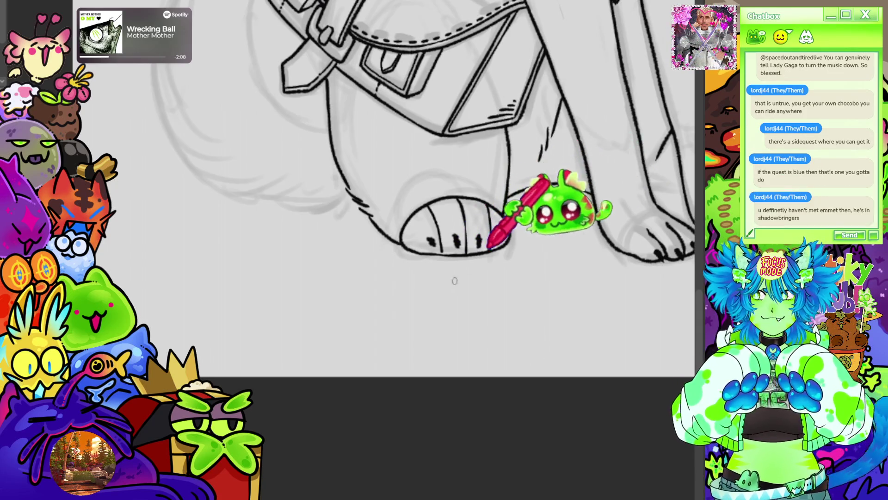
pyautogui.scroll(-3, 426, 353)
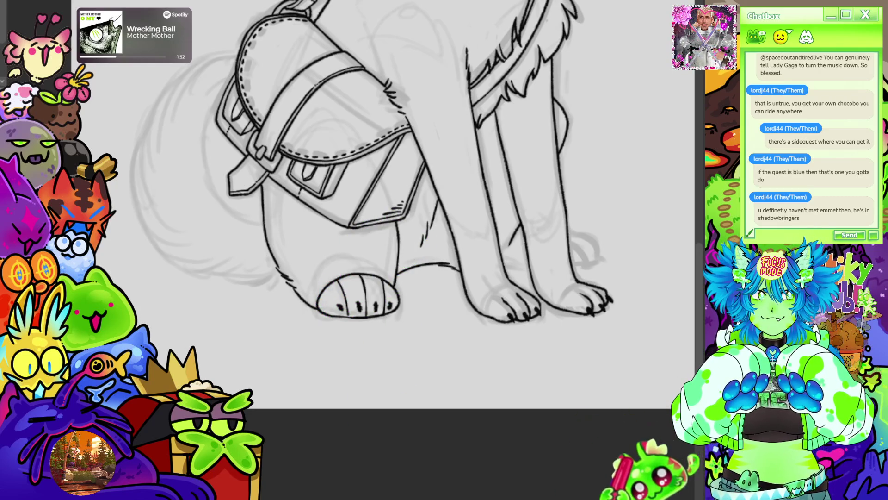
pyautogui.scroll(-5, 287, 367)
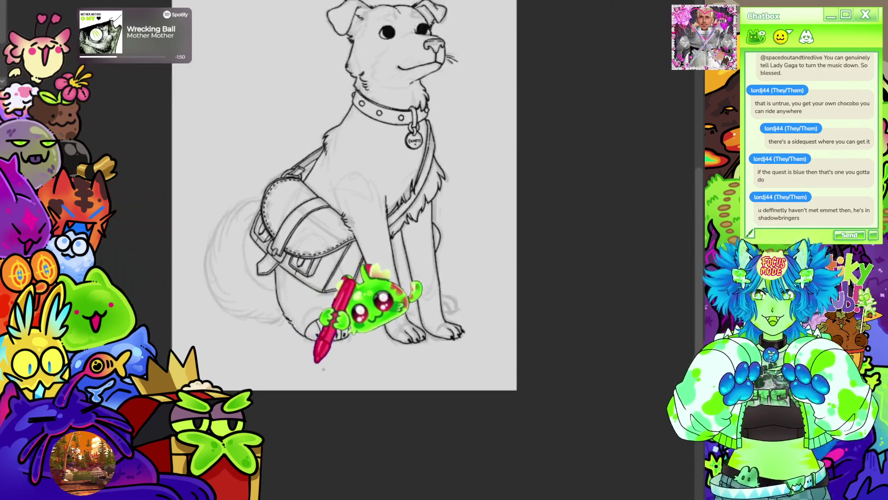
pyautogui.scroll(5, 197, 279)
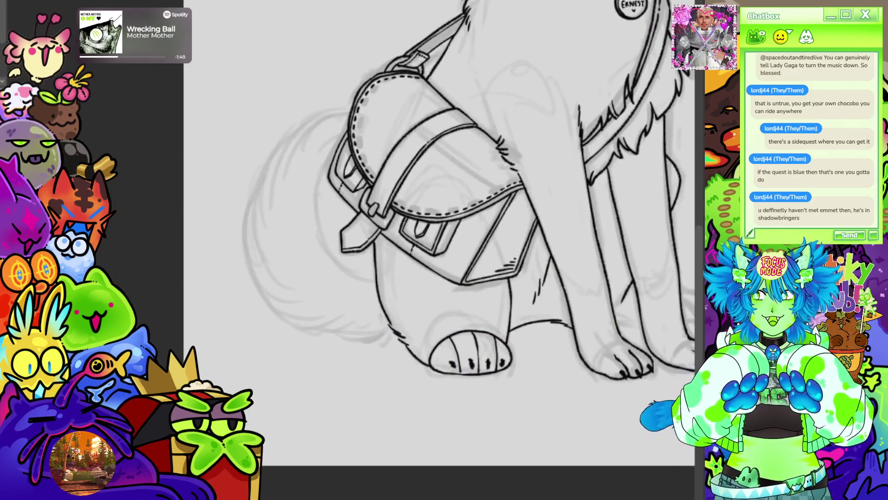
pyautogui.moveTo(105, 278); pyautogui.dragTo(228, 259)
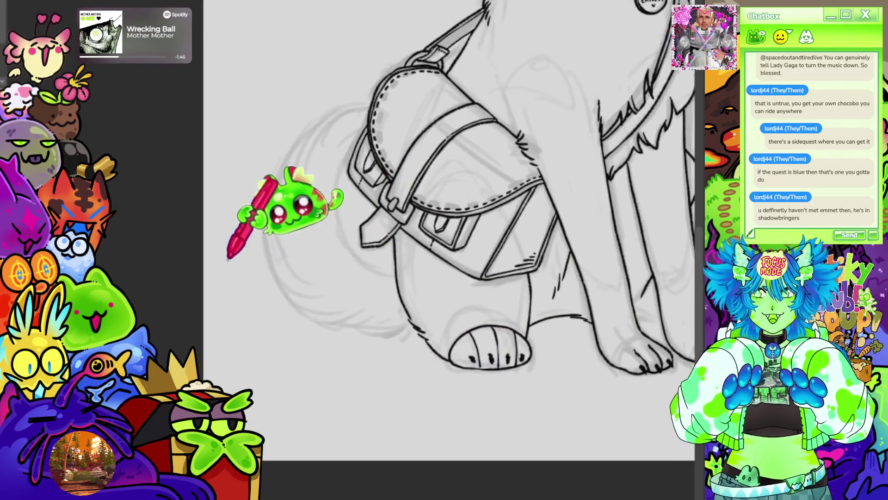
# Ink a fur outline down the paw's edge and a furry arc around the tail
pyautogui.moveTo(449, 232); pyautogui.dragTo(472, 286)
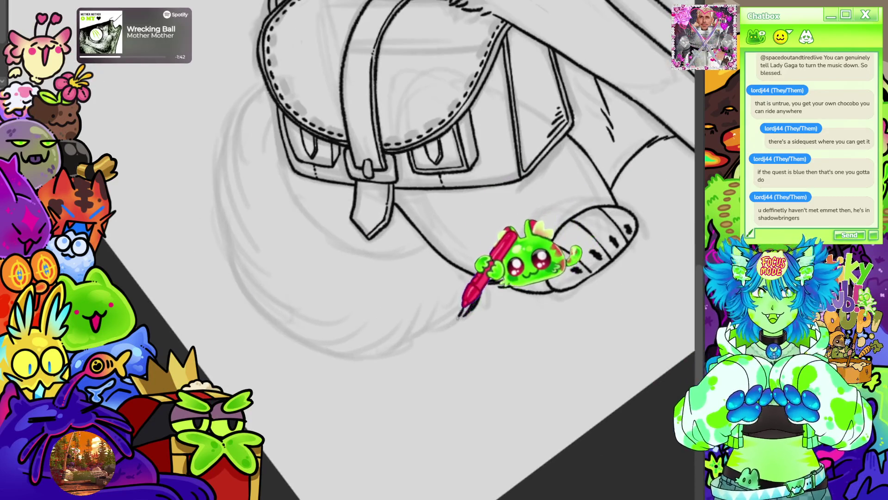
pyautogui.moveTo(471, 311)
pyautogui.mouseDown()
pyautogui.moveTo(453, 240)
pyautogui.moveTo(479, 199)
pyautogui.mouseUp()
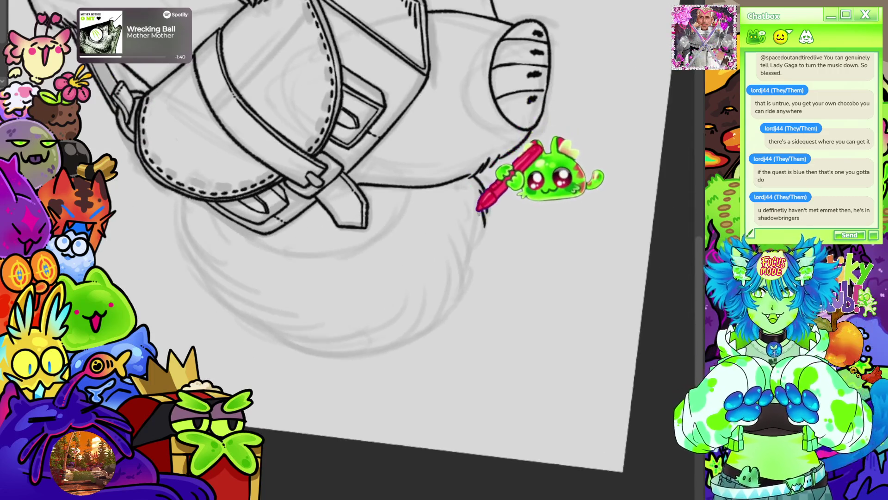
pyautogui.moveTo(476, 234)
pyautogui.mouseDown()
pyautogui.moveTo(456, 278)
pyautogui.moveTo(458, 300)
pyautogui.moveTo(253, 237)
pyautogui.mouseUp()
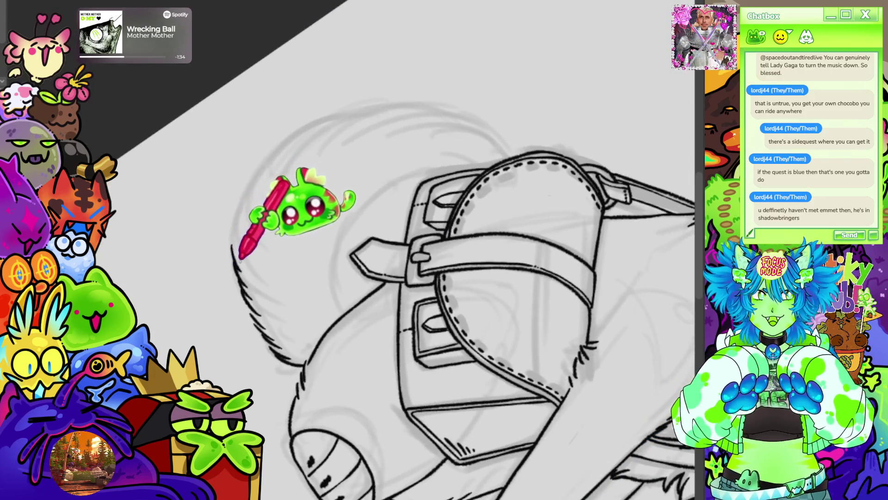
pyautogui.moveTo(239, 246)
pyautogui.mouseDown()
pyautogui.moveTo(252, 194)
pyautogui.moveTo(284, 145)
pyautogui.moveTo(326, 123)
pyautogui.mouseUp()
# Add jagged fur strokes along the tail curve and a line down the strap's left edge
pyautogui.moveTo(462, 278)
pyautogui.mouseDown()
pyautogui.moveTo(417, 209)
pyautogui.moveTo(407, 278)
pyautogui.moveTo(509, 323)
pyautogui.moveTo(440, 208)
pyautogui.mouseUp()
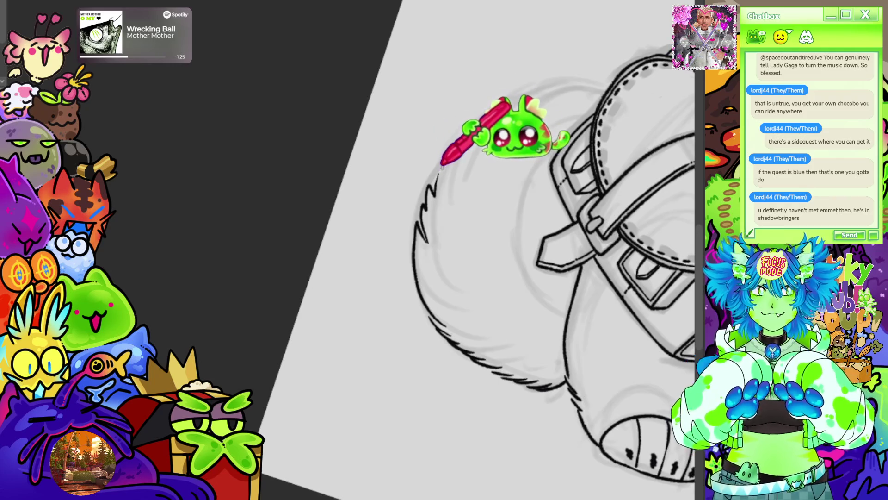
pyautogui.moveTo(446, 173)
pyautogui.mouseDown()
pyautogui.moveTo(453, 155)
pyautogui.moveTo(465, 157)
pyautogui.moveTo(491, 105)
pyautogui.moveTo(474, 132)
pyautogui.moveTo(540, 85)
pyautogui.mouseUp()
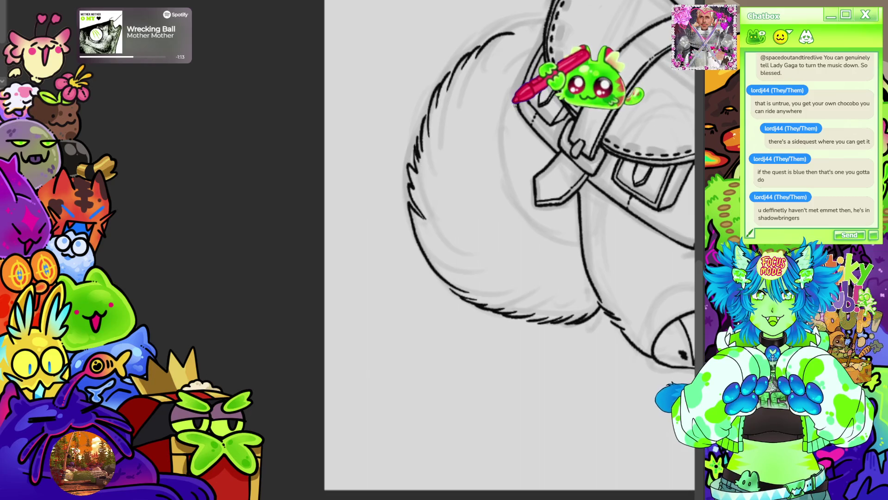
pyautogui.moveTo(507, 136); pyautogui.dragTo(544, 212)
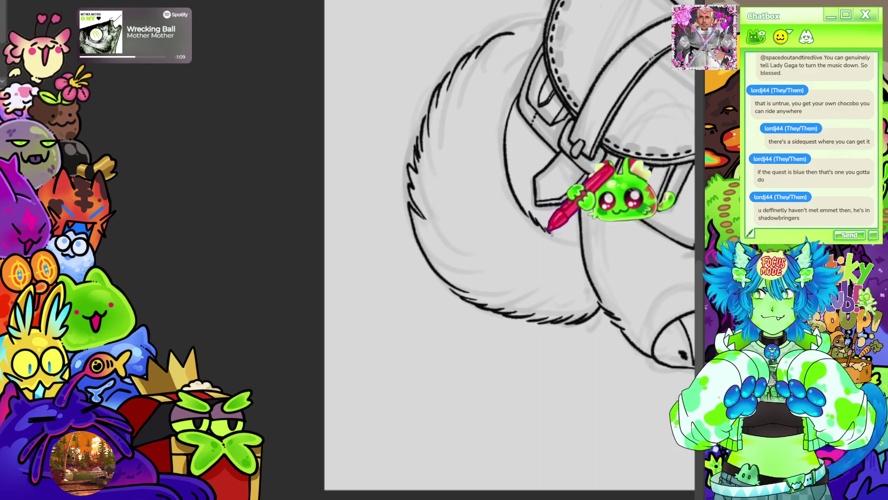
pyautogui.hscroll(1, 498, 245)
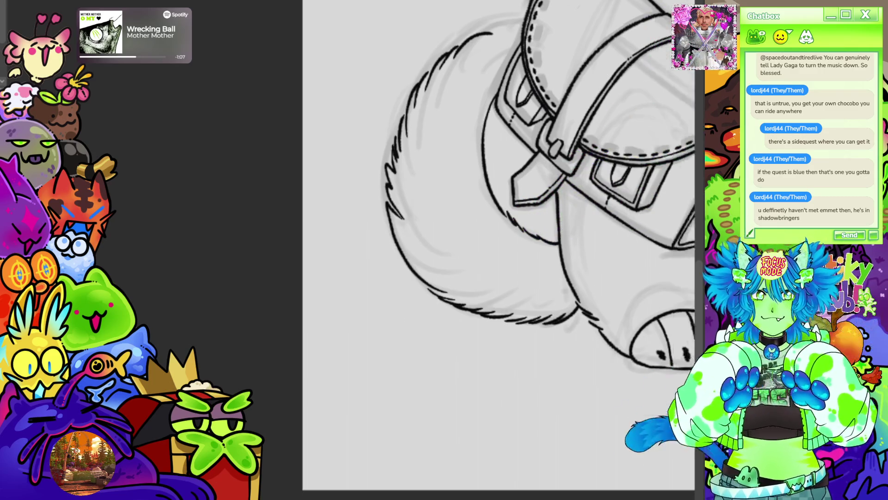
pyautogui.moveTo(518, 20); pyautogui.dragTo(476, 74)
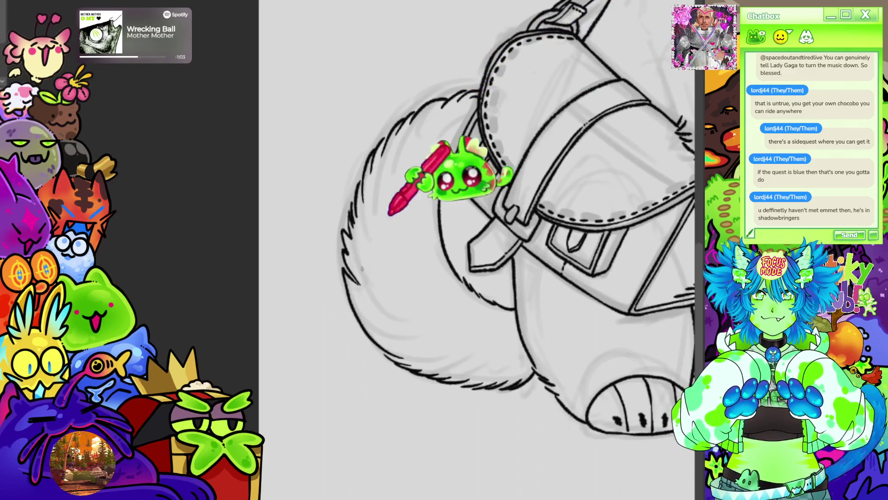
pyautogui.scroll(-5, 546, 240)
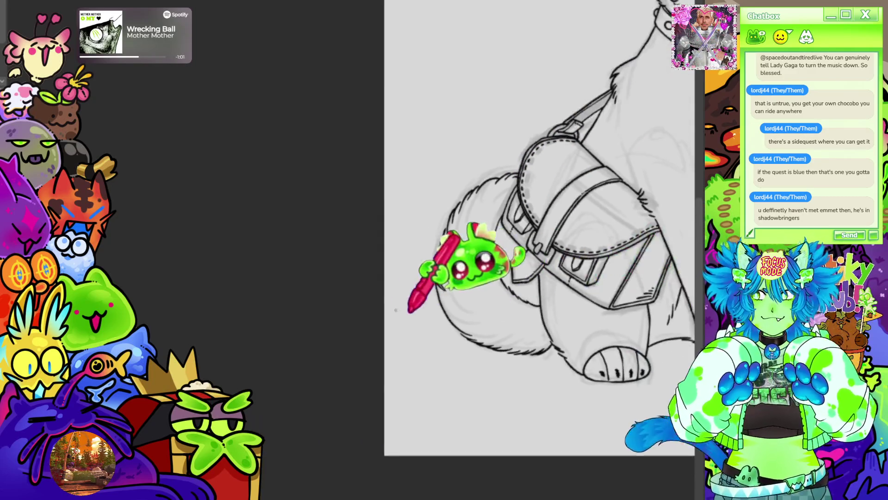
pyautogui.scroll(3, 463, 287)
pyautogui.scroll(2, 334, 317)
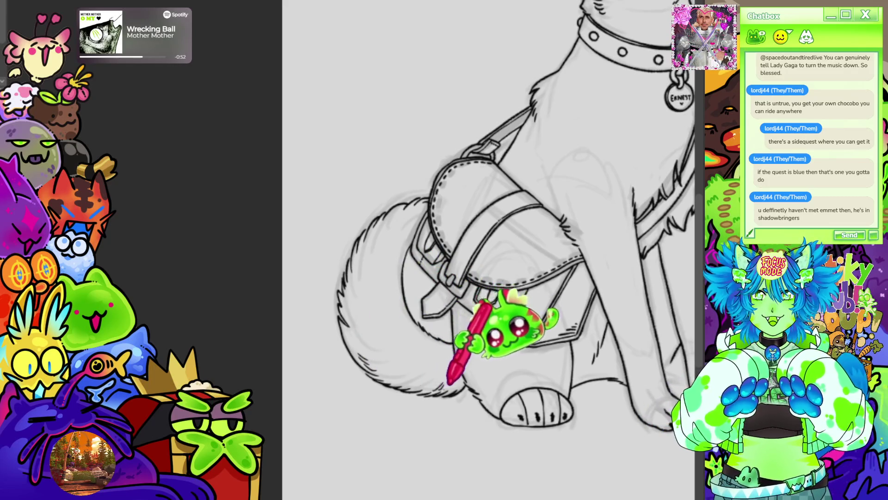
pyautogui.scroll(-3, 462, 231)
pyautogui.scroll(8, 509, 232)
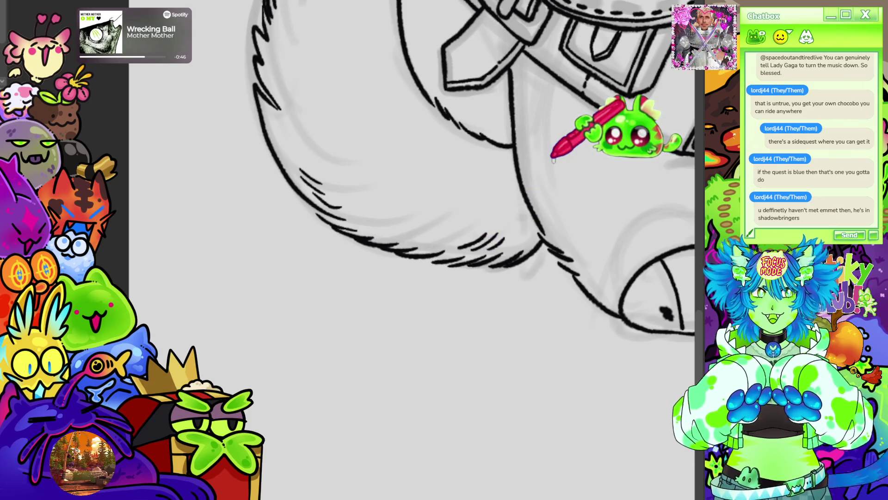
pyautogui.scroll(-10, 554, 160)
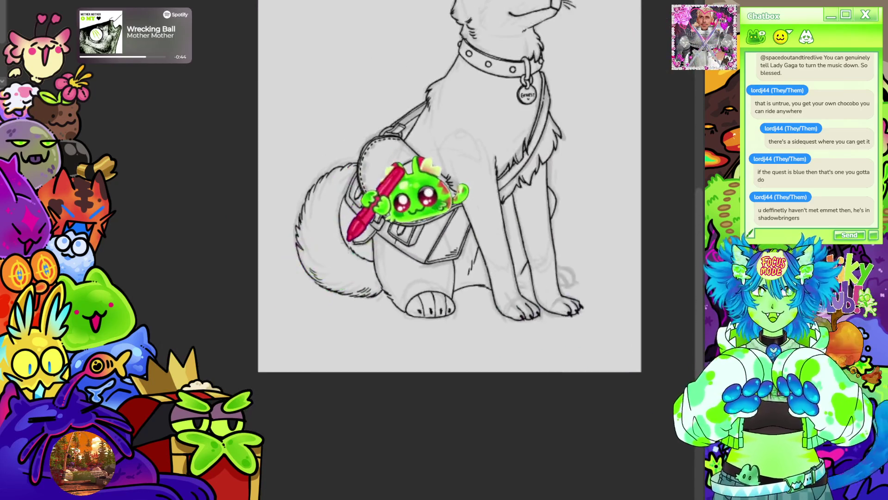
# Ink the front paw's missing toe outline on a rotated canvas, then restore the upright view
pyautogui.scroll(5, 512, 379)
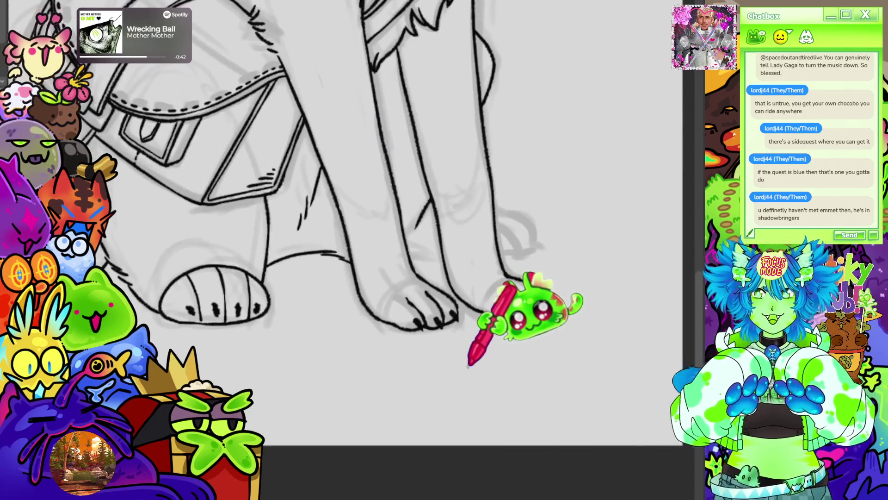
pyautogui.moveTo(462, 324); pyautogui.dragTo(398, 222)
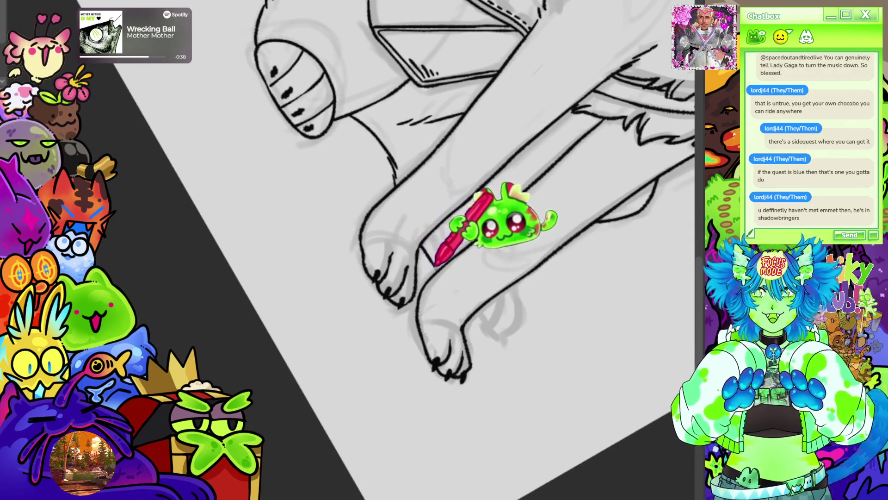
pyautogui.moveTo(478, 322)
pyautogui.mouseDown()
pyautogui.moveTo(512, 329)
pyautogui.moveTo(510, 295)
pyautogui.mouseUp()
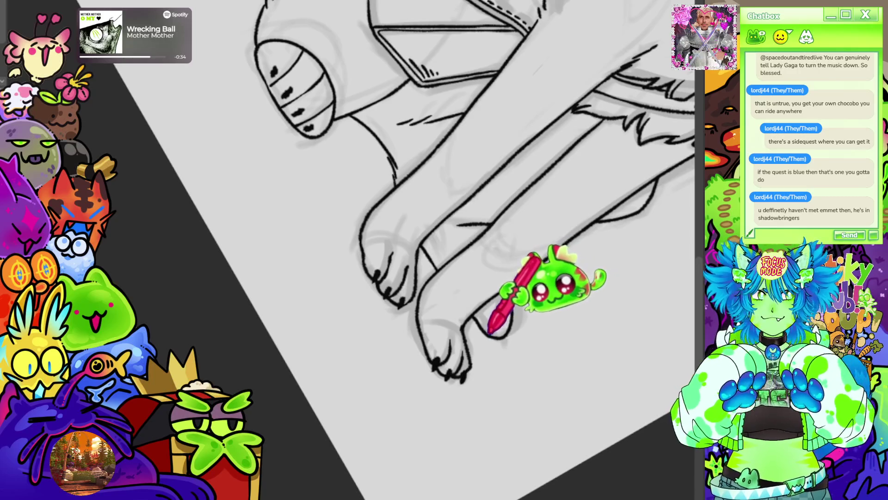
pyautogui.hotkey('ctrl', '0')
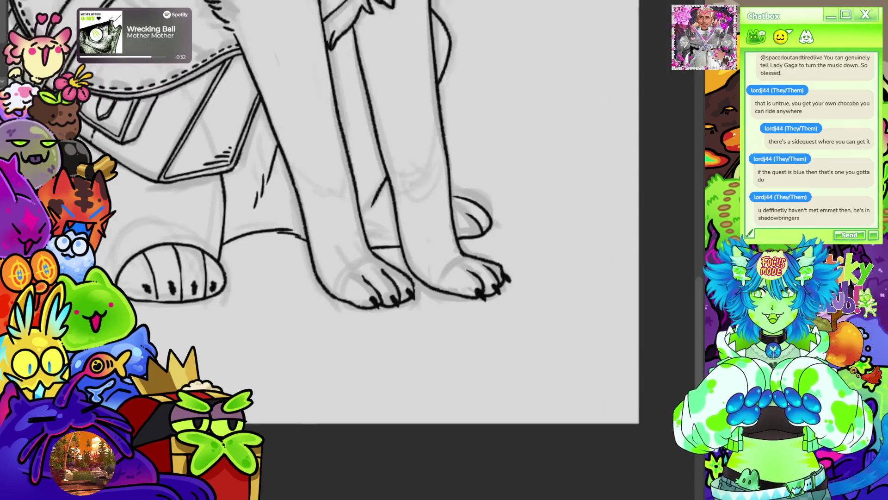
pyautogui.hotkey('ctrl', '+')
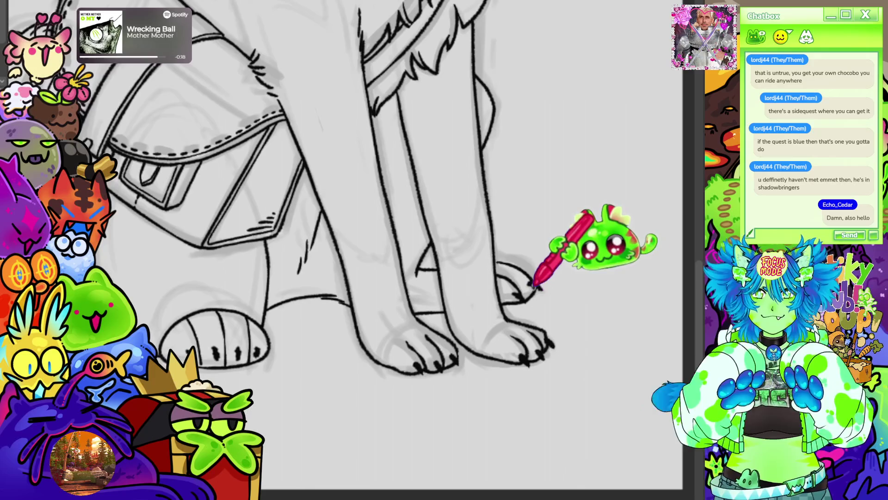
pyautogui.scroll(-10, 554, 251)
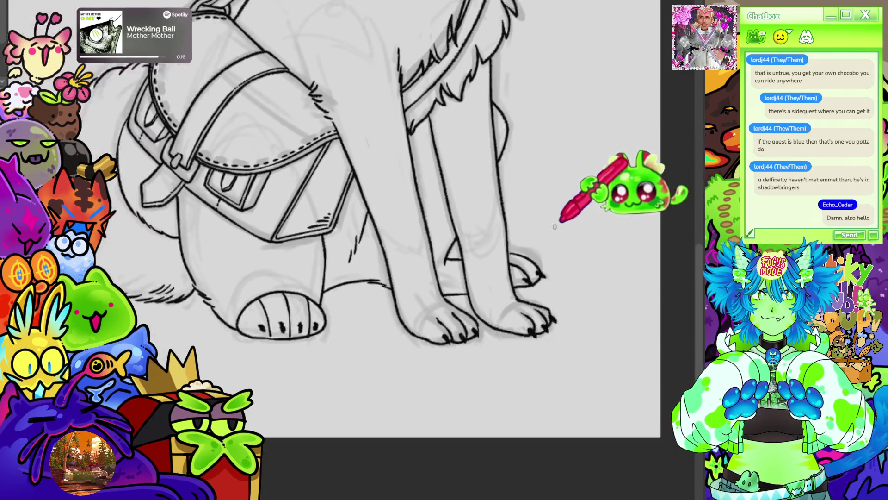
pyautogui.scroll(6, 460, 298)
pyautogui.scroll(-2, 417, 89)
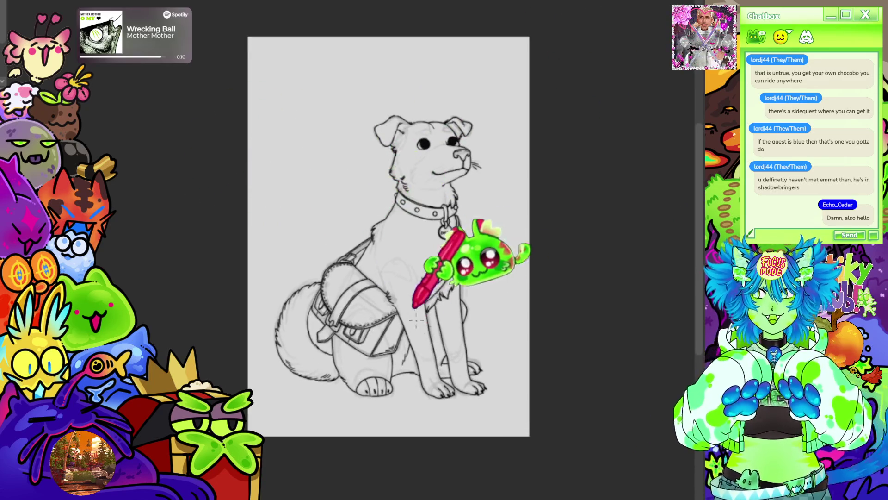
# Select the dog's silhouette with Auto Select, clearing a first wrong selection
pyautogui.scroll(-1, 416, 213)
pyautogui.scroll(2, 430, 204)
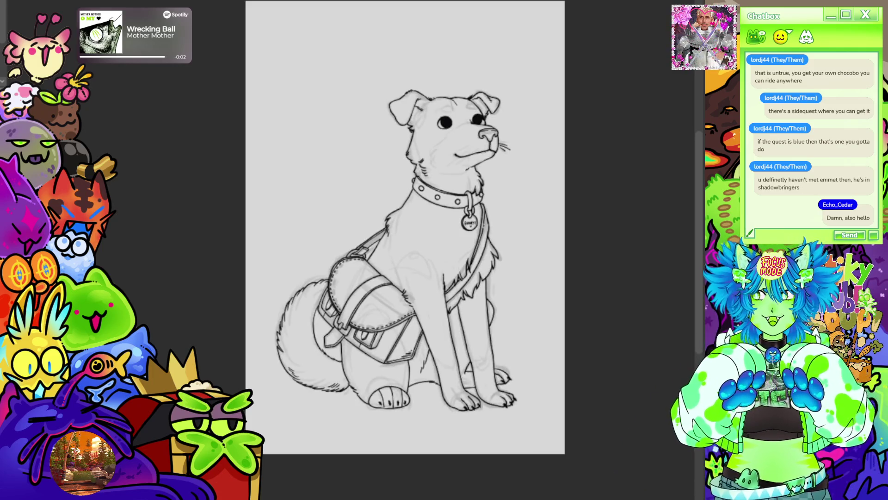
pyautogui.click(541, 315)
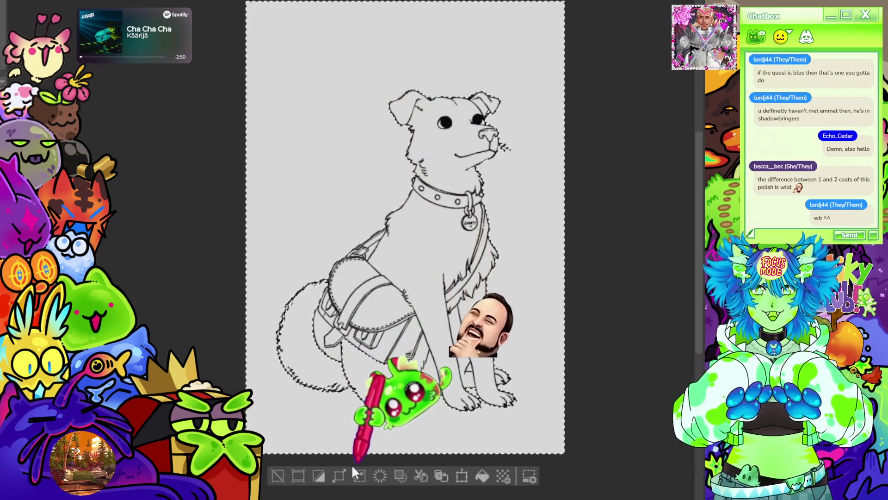
pyautogui.click(278, 475)
pyautogui.click(521, 236)
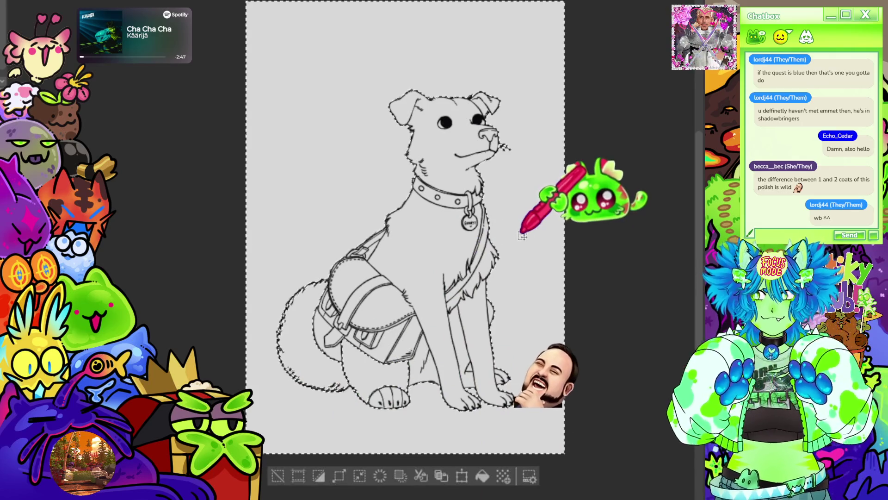
# Brush a dark grey base tone across the selected dog with a soft brush
pyautogui.scroll(5, 363, 377)
pyautogui.scroll(1, 245, 346)
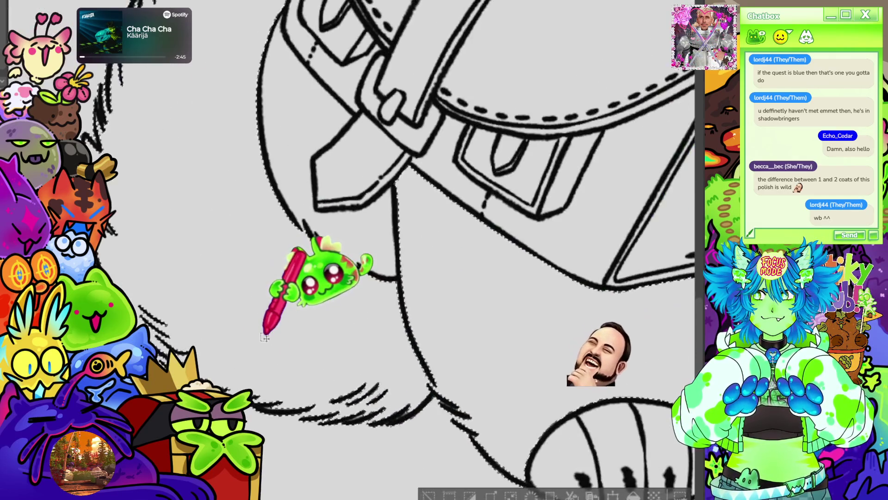
pyautogui.scroll(1, 308, 357)
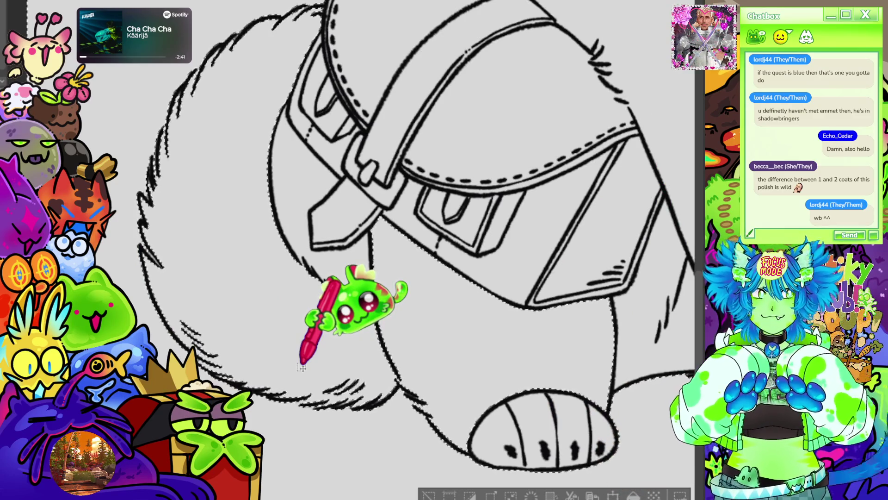
pyautogui.scroll(-5, 302, 367)
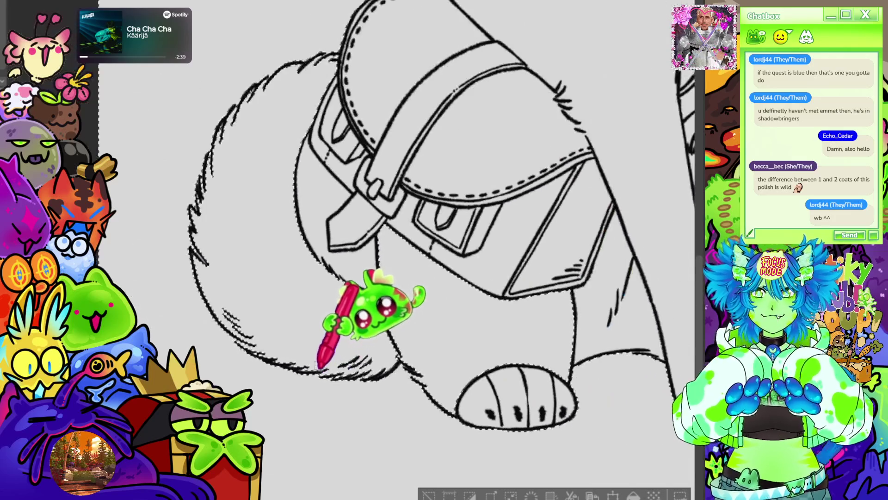
pyautogui.scroll(-1, 335, 234)
pyautogui.scroll(4, 327, 159)
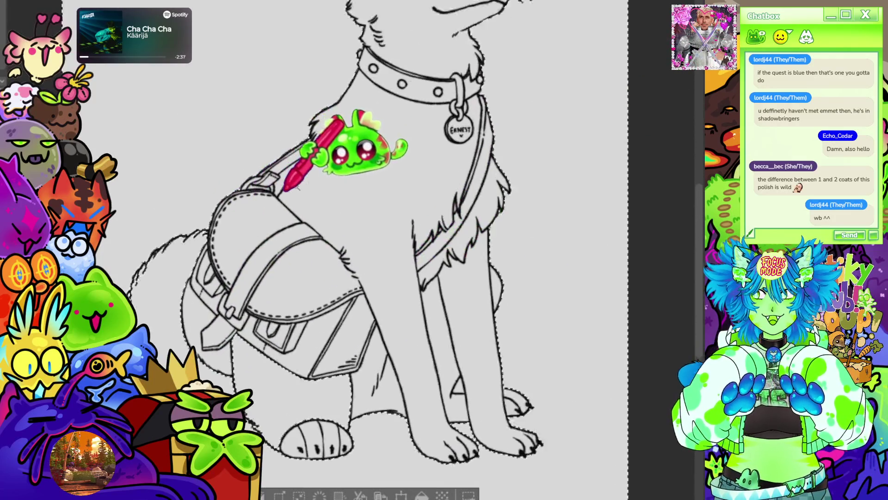
pyautogui.scroll(-2, 340, 148)
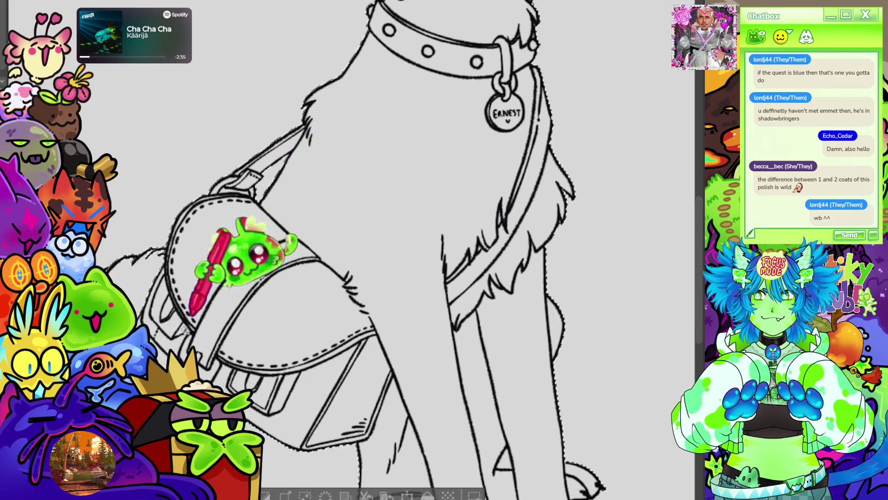
pyautogui.scroll(-3, 159, 356)
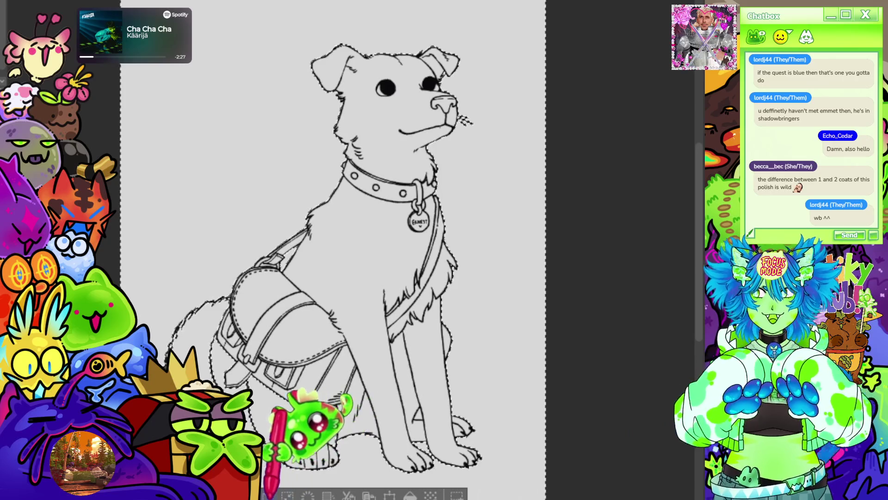
pyautogui.hotkey('ctrl', '0')
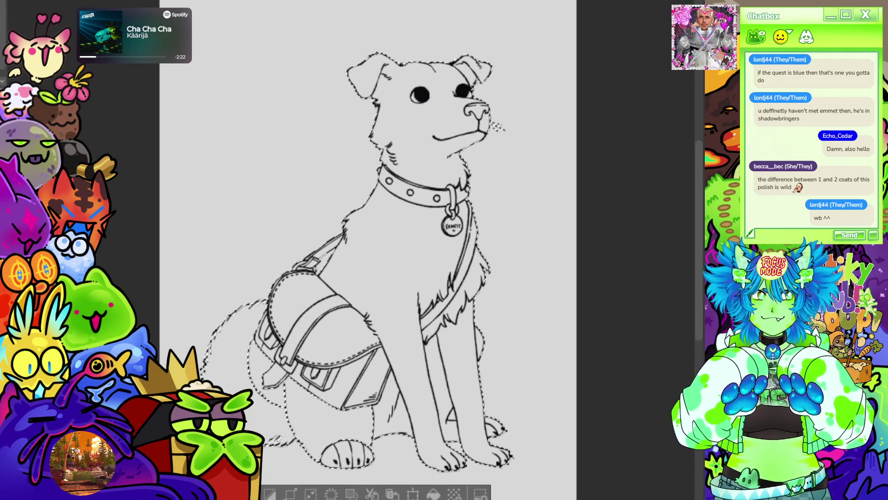
pyautogui.moveTo(646, 162)
pyautogui.mouseDown()
pyautogui.moveTo(407, 88)
pyautogui.moveTo(456, 30)
pyautogui.moveTo(511, 39)
pyautogui.moveTo(409, 274)
pyautogui.moveTo(426, 258)
pyautogui.moveTo(411, 248)
pyautogui.moveTo(446, 298)
pyautogui.moveTo(456, 444)
pyautogui.moveTo(516, 438)
pyautogui.moveTo(327, 385)
pyautogui.moveTo(297, 296)
pyautogui.moveTo(338, 259)
pyautogui.moveTo(306, 287)
pyautogui.moveTo(259, 384)
pyautogui.moveTo(221, 326)
pyautogui.mouseUp()
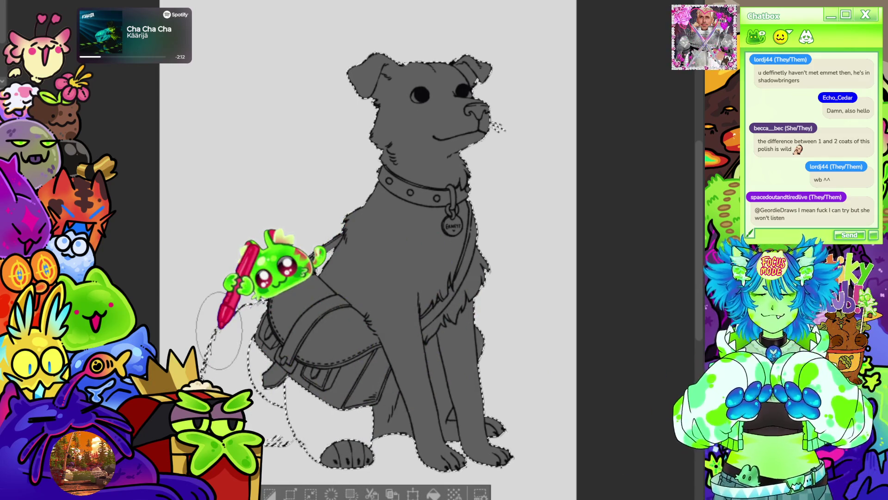
# Clear the selection and paint grey along the hind leg edge, up the leg and between the legs
pyautogui.scroll(-5, 221, 327)
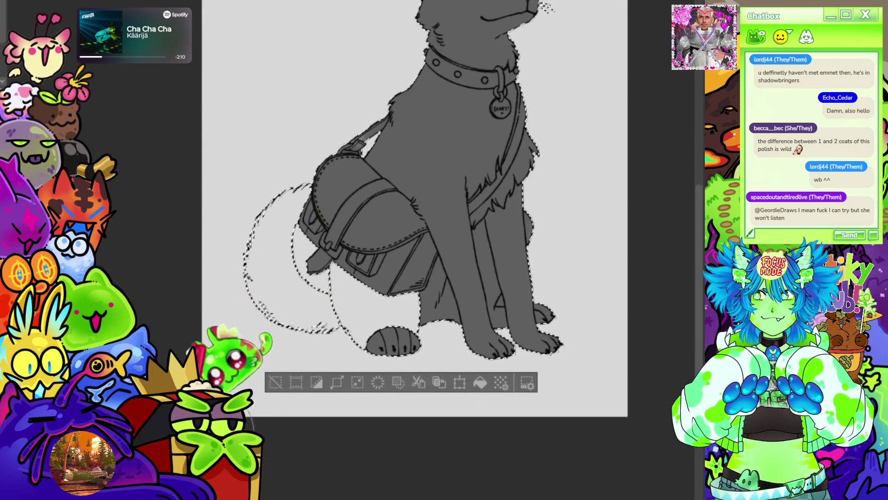
pyautogui.scroll(1, 365, 365)
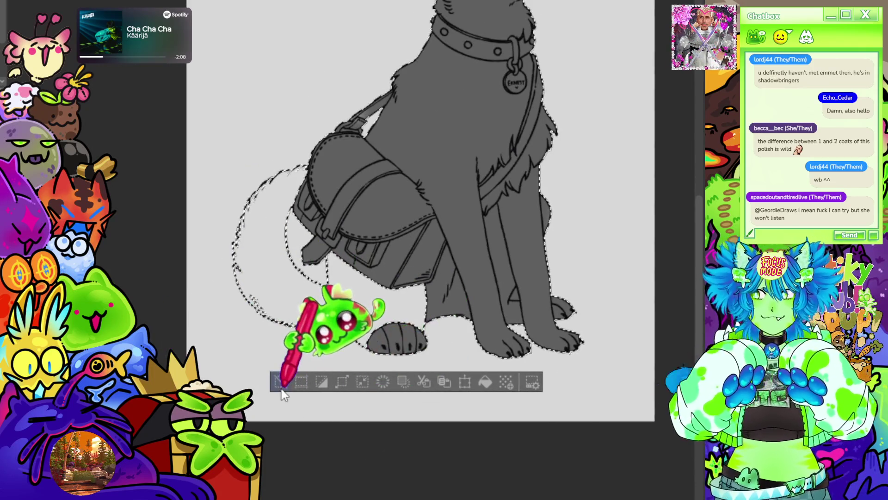
pyautogui.click(281, 389)
pyautogui.scroll(3, 294, 326)
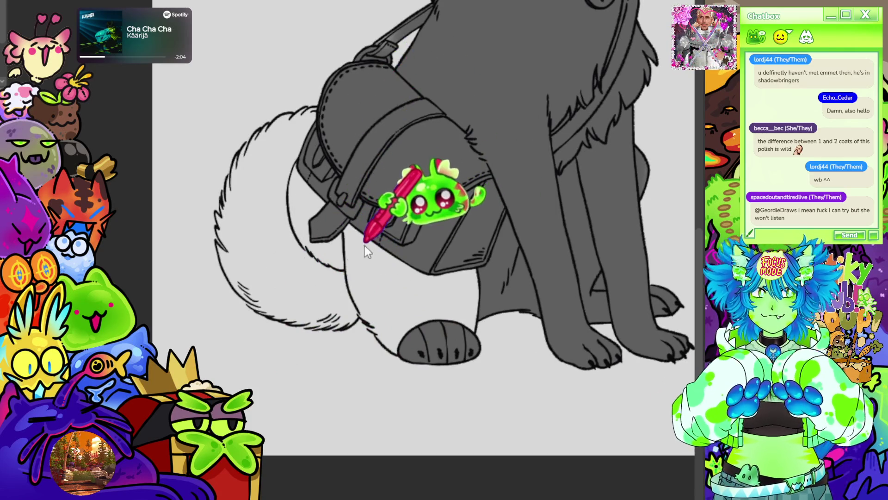
pyautogui.moveTo(357, 229)
pyautogui.mouseDown()
pyautogui.moveTo(356, 291)
pyautogui.moveTo(371, 318)
pyautogui.mouseUp()
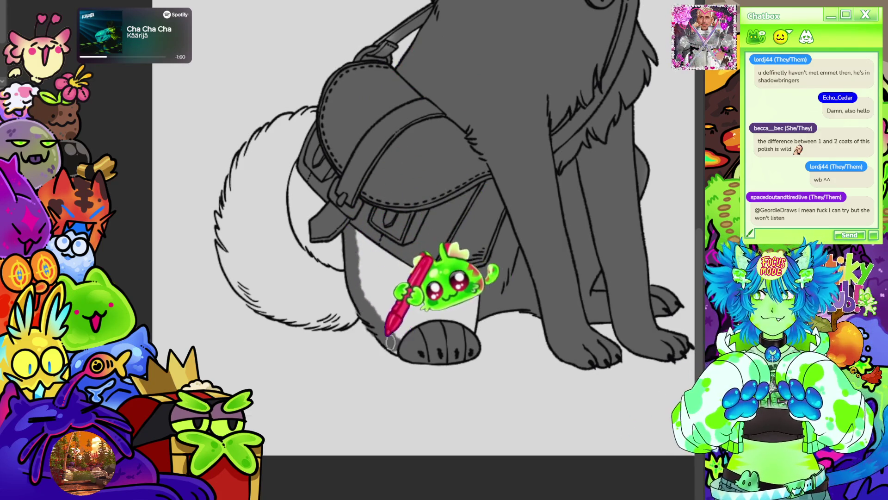
pyautogui.moveTo(388, 340)
pyautogui.mouseDown()
pyautogui.moveTo(416, 213)
pyautogui.moveTo(407, 268)
pyautogui.moveTo(390, 286)
pyautogui.mouseUp()
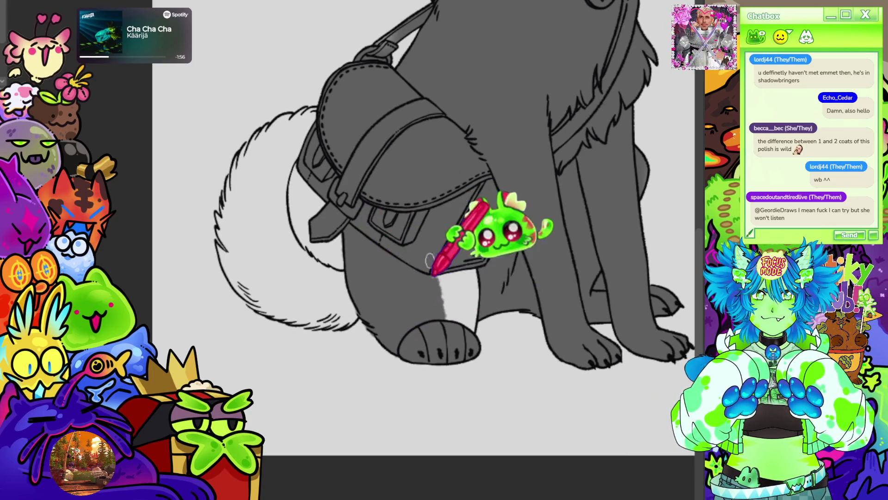
pyautogui.moveTo(447, 309); pyautogui.dragTo(464, 271)
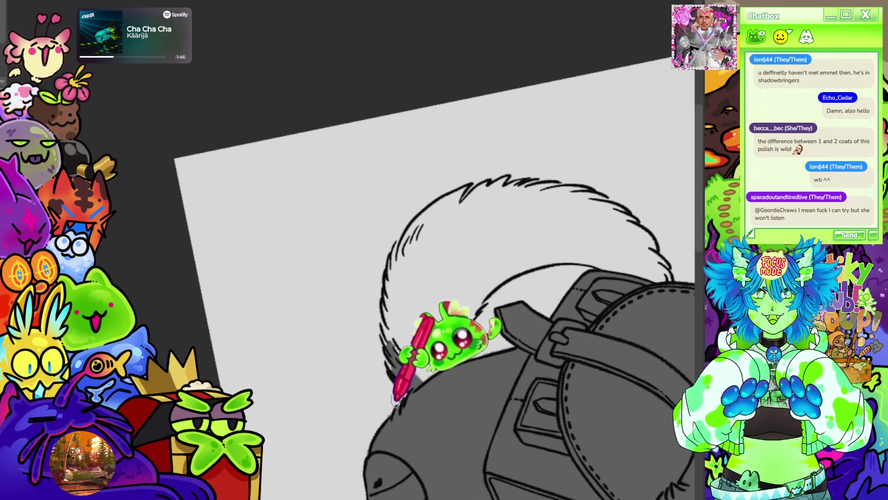
# Paint grey over the tail's lower part and up along its edge to the tip
pyautogui.moveTo(427, 388)
pyautogui.mouseDown()
pyautogui.moveTo(465, 342)
pyautogui.moveTo(492, 277)
pyautogui.moveTo(439, 305)
pyautogui.moveTo(419, 297)
pyautogui.moveTo(439, 220)
pyautogui.moveTo(405, 266)
pyautogui.moveTo(400, 347)
pyautogui.moveTo(407, 319)
pyautogui.moveTo(397, 320)
pyautogui.moveTo(392, 352)
pyautogui.moveTo(386, 296)
pyautogui.moveTo(381, 308)
pyautogui.moveTo(412, 243)
pyautogui.moveTo(414, 213)
pyautogui.moveTo(403, 262)
pyautogui.mouseUp()
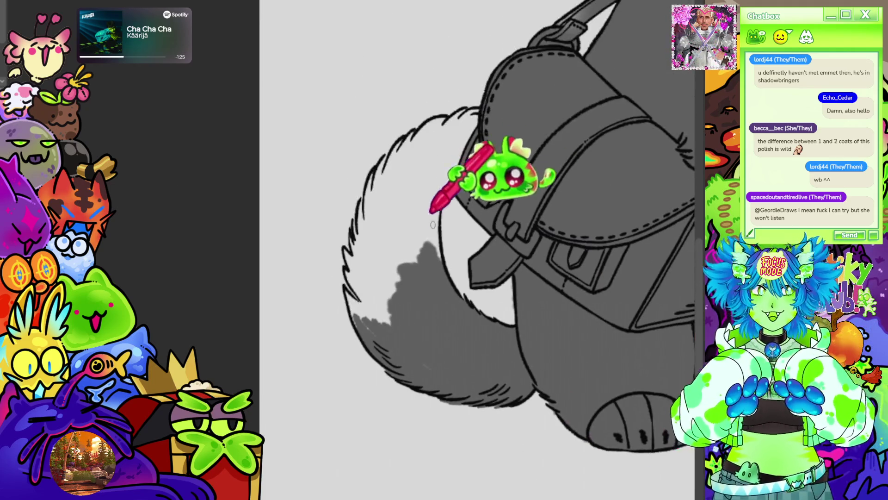
pyautogui.moveTo(437, 252)
pyautogui.mouseDown()
pyautogui.moveTo(486, 123)
pyautogui.moveTo(484, 111)
pyautogui.moveTo(412, 133)
pyautogui.moveTo(451, 95)
pyautogui.moveTo(409, 136)
pyautogui.moveTo(386, 182)
pyautogui.moveTo(385, 149)
pyautogui.moveTo(364, 183)
pyautogui.moveTo(369, 217)
pyautogui.moveTo(398, 241)
pyautogui.moveTo(396, 178)
pyautogui.moveTo(357, 188)
pyautogui.moveTo(346, 250)
pyautogui.moveTo(355, 245)
pyautogui.moveTo(348, 281)
pyautogui.moveTo(359, 301)
pyautogui.moveTo(367, 290)
pyautogui.moveTo(383, 327)
pyautogui.moveTo(372, 242)
pyautogui.moveTo(387, 254)
pyautogui.moveTo(439, 377)
pyautogui.moveTo(396, 238)
pyautogui.moveTo(409, 258)
pyautogui.moveTo(428, 151)
pyautogui.moveTo(440, 130)
pyautogui.moveTo(419, 162)
pyautogui.moveTo(430, 157)
pyautogui.moveTo(414, 227)
pyautogui.moveTo(418, 281)
pyautogui.moveTo(437, 231)
pyautogui.moveTo(417, 194)
pyautogui.moveTo(391, 245)
pyautogui.moveTo(380, 184)
pyautogui.moveTo(499, 52)
pyautogui.mouseUp()
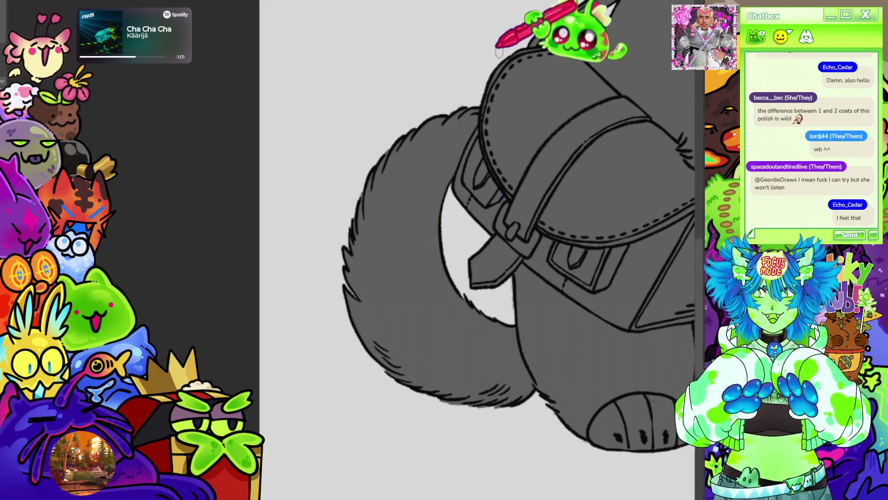
pyautogui.scroll(-5, 322, 123)
pyautogui.scroll(2, 526, 133)
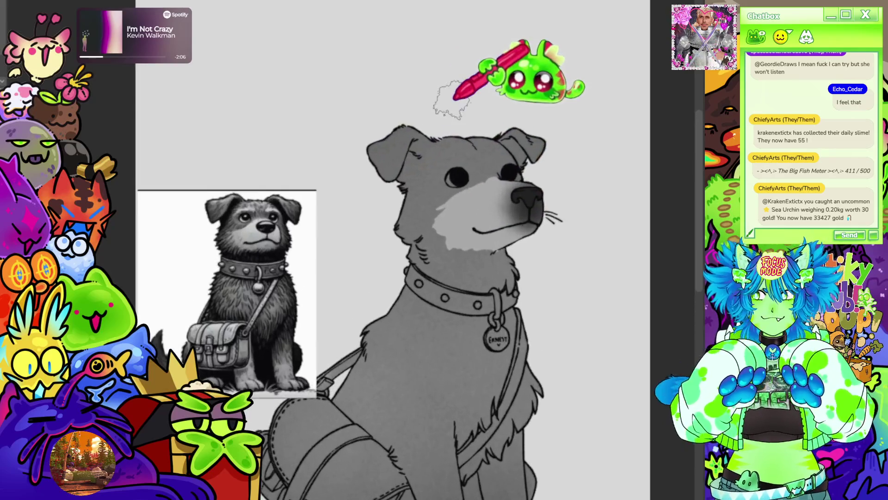
# Add dark grey fur marks on the cheek, forehead and beside the eye
pyautogui.scroll(4, 493, 194)
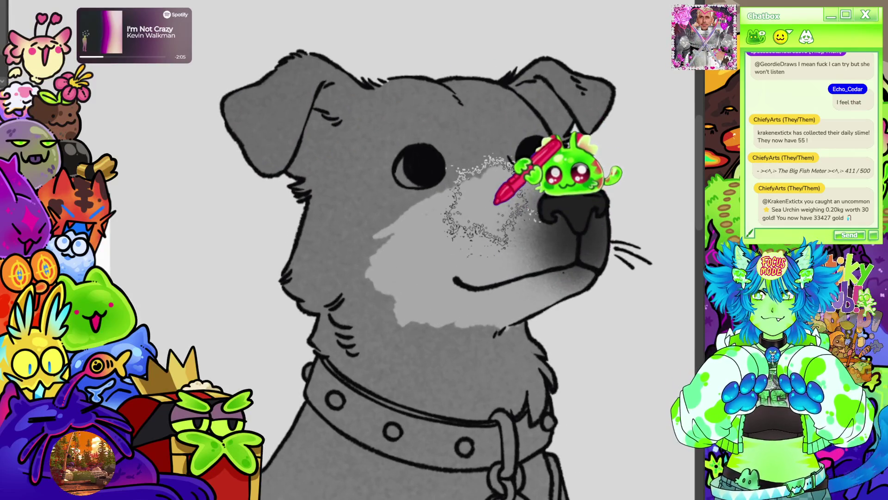
pyautogui.click(389, 257)
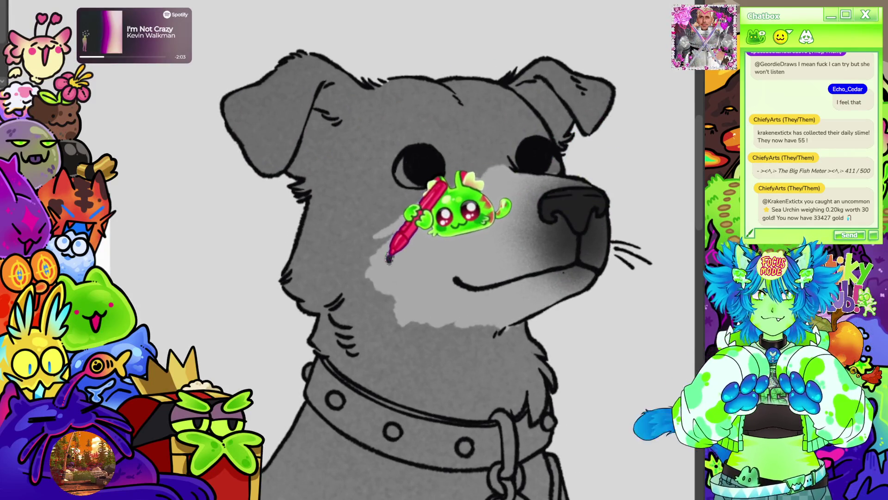
pyautogui.scroll(-3, 416, 199)
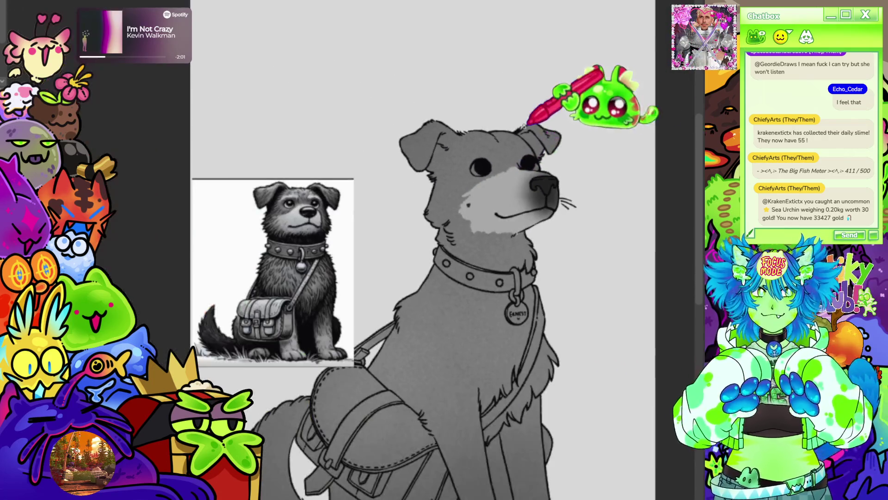
pyautogui.scroll(2, 439, 171)
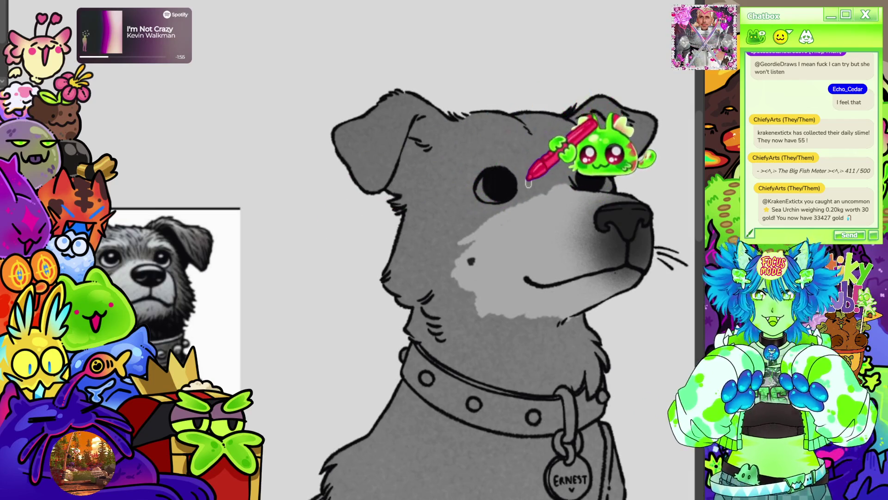
pyautogui.moveTo(539, 178); pyautogui.dragTo(546, 168)
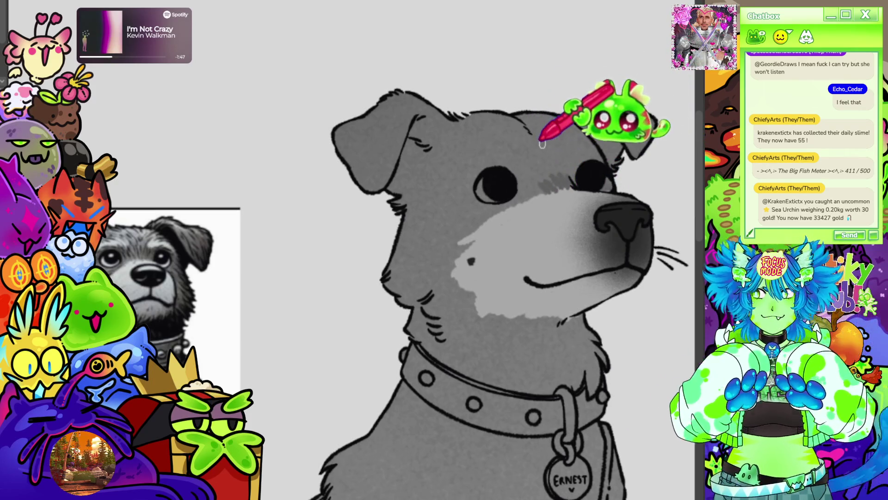
pyautogui.moveTo(532, 142)
pyautogui.mouseDown()
pyautogui.moveTo(526, 148)
pyautogui.moveTo(557, 166)
pyautogui.mouseUp()
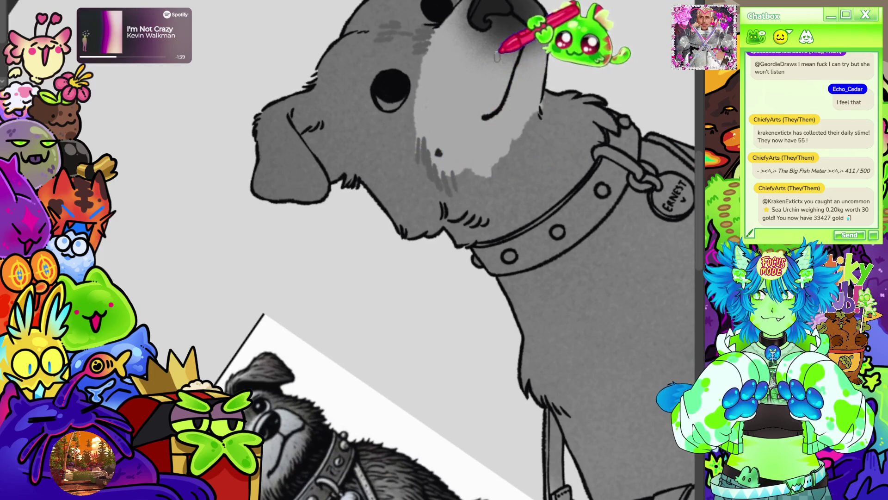
# Fit the whole drawing in view and paint pale grey patches on the chest
pyautogui.hotkey('ctrl', '0')
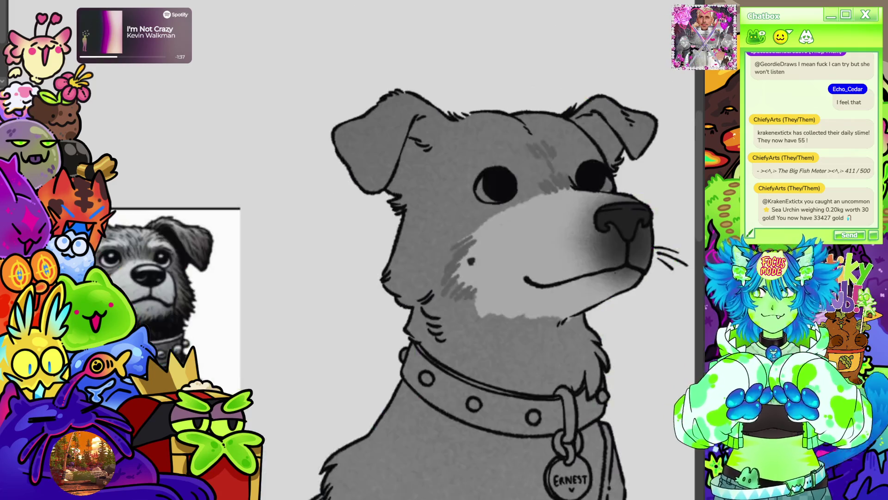
pyautogui.scroll(-2, 357, 277)
pyautogui.scroll(8, 377, 241)
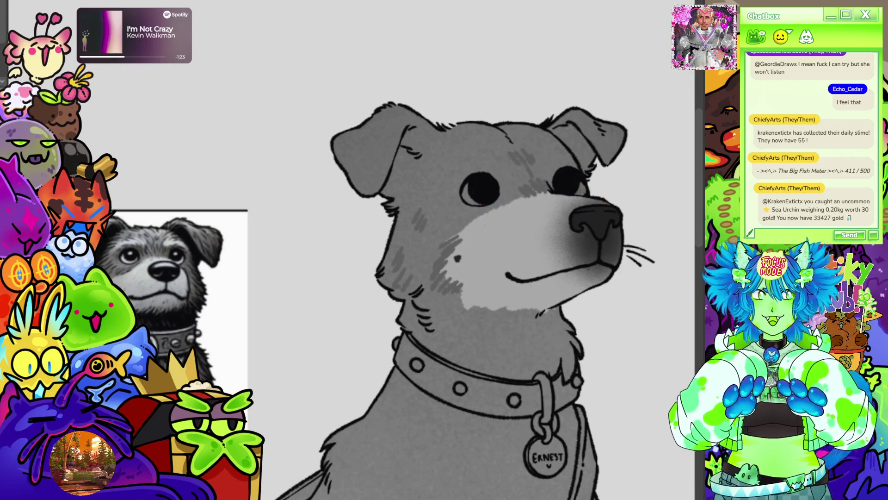
pyautogui.scroll(-5, 393, 269)
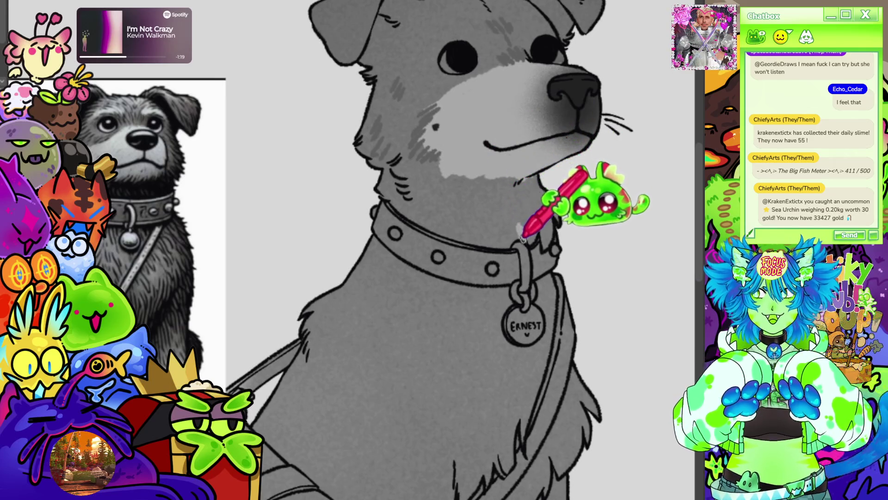
pyautogui.moveTo(521, 220); pyautogui.dragTo(515, 207)
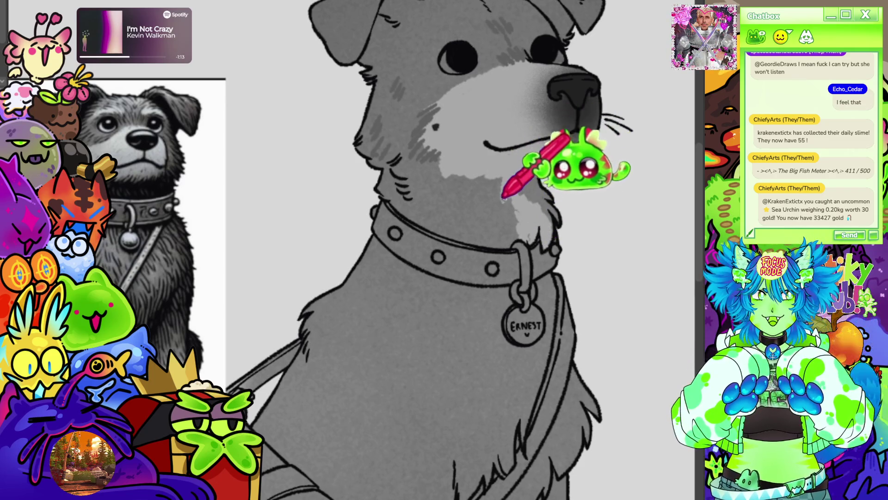
pyautogui.moveTo(506, 218); pyautogui.dragTo(499, 209)
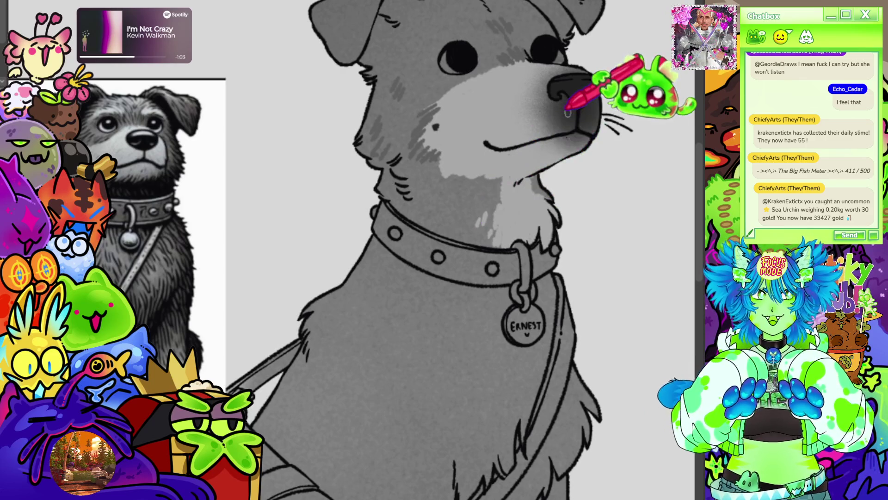
pyautogui.scroll(-6, 568, 112)
# Brush a grainy grey fur stroke along the ear's outer edge, then view the dog beside its reference
pyautogui.scroll(3, 486, 137)
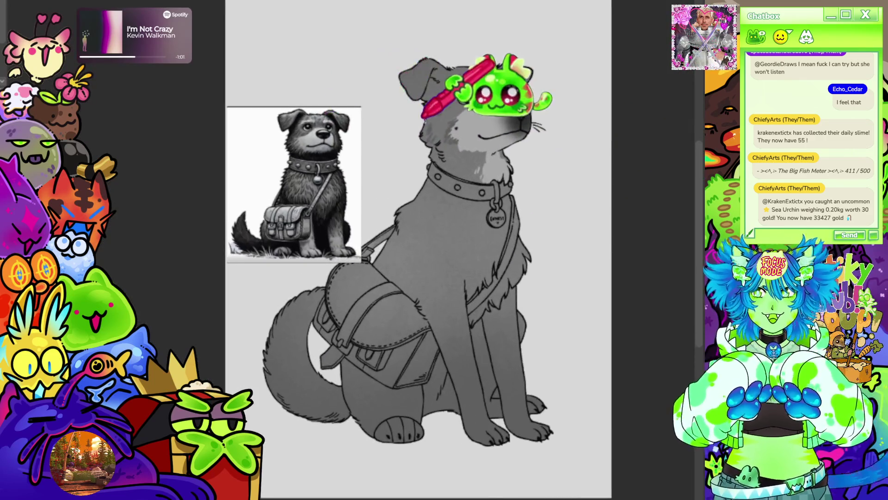
pyautogui.scroll(1, 423, 117)
pyautogui.scroll(3, 481, 67)
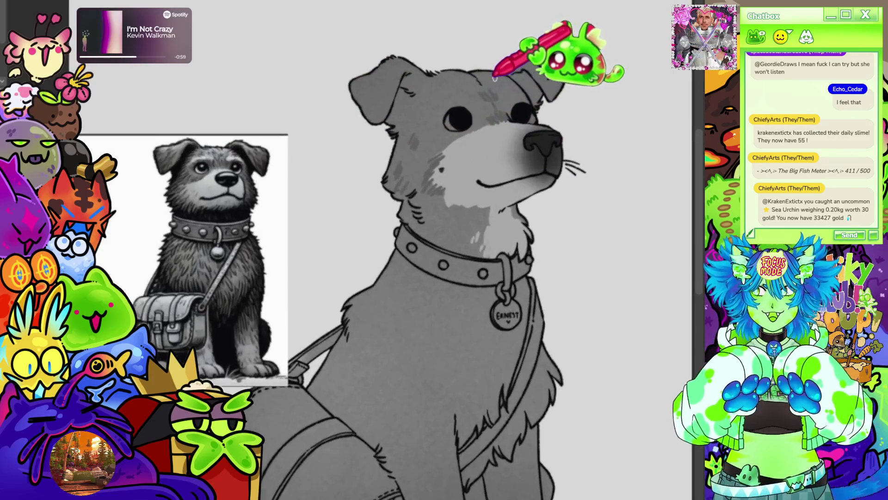
pyautogui.scroll(2, 494, 79)
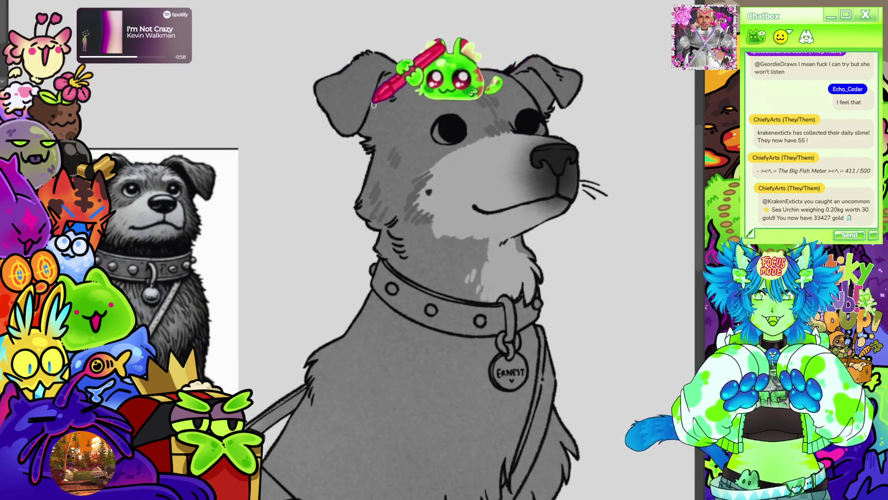
pyautogui.moveTo(343, 77); pyautogui.dragTo(337, 106)
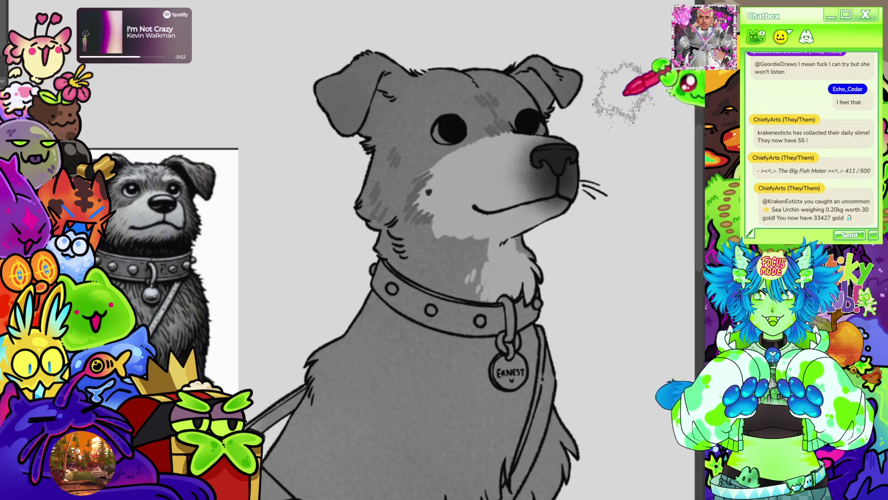
pyautogui.moveTo(318, 139)
pyautogui.mouseDown()
pyautogui.moveTo(664, 135)
pyautogui.moveTo(523, 134)
pyautogui.mouseUp()
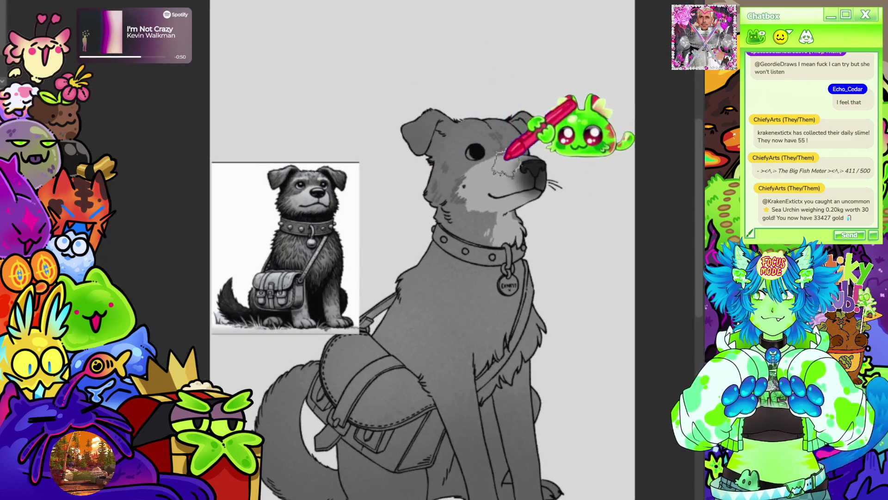
pyautogui.moveTo(584, 22); pyautogui.dragTo(561, 93)
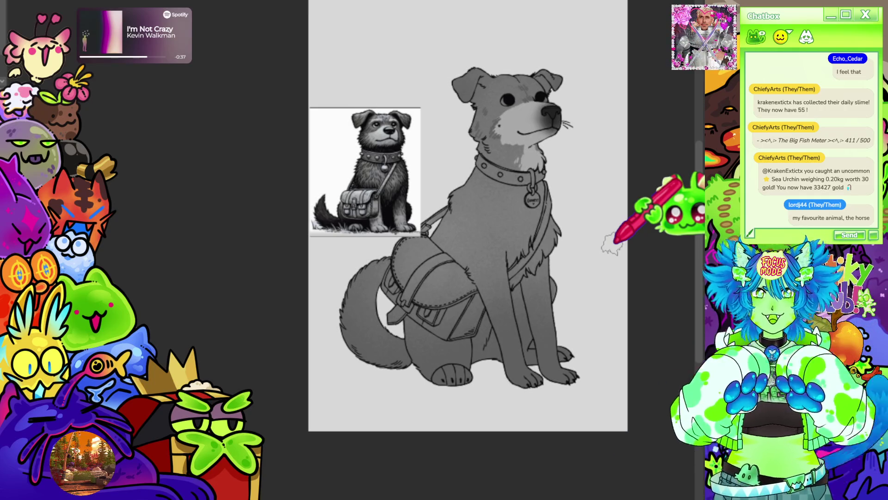
pyautogui.scroll(-1, 468, 216)
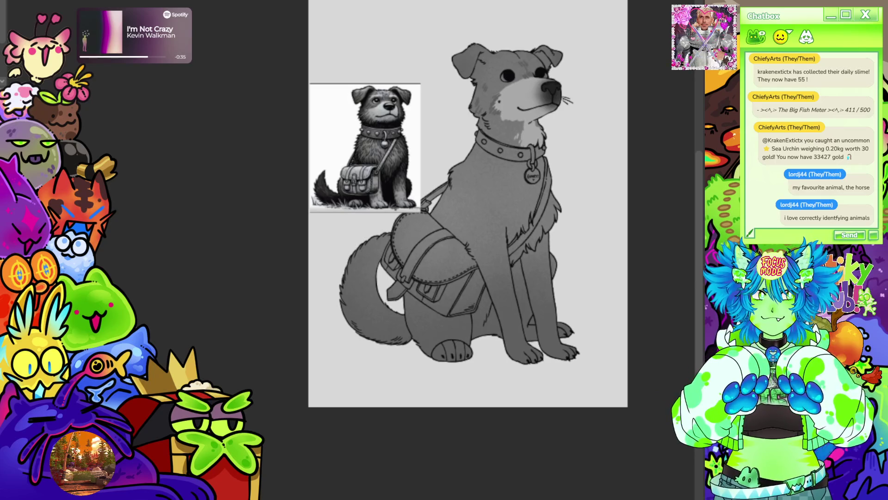
pyautogui.moveTo(468, 204); pyautogui.dragTo(484, 220)
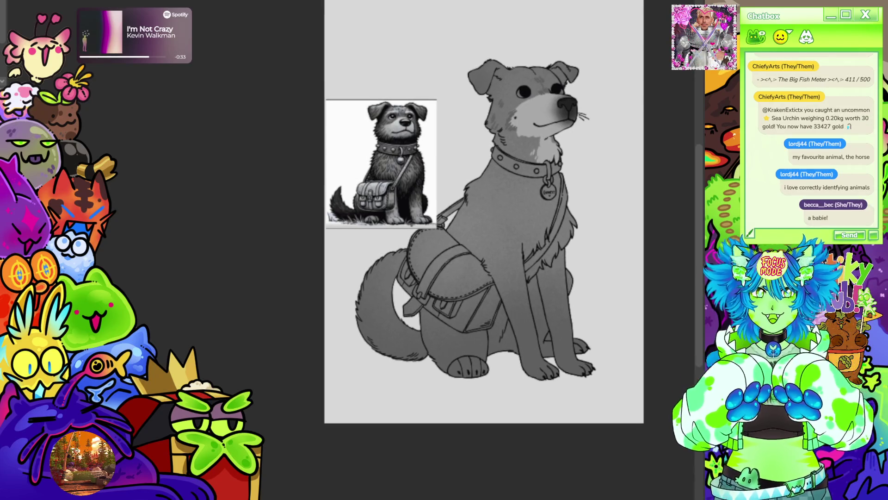
pyautogui.moveTo(631, 112); pyautogui.dragTo(608, 121)
pyautogui.scroll(1, 545, 146)
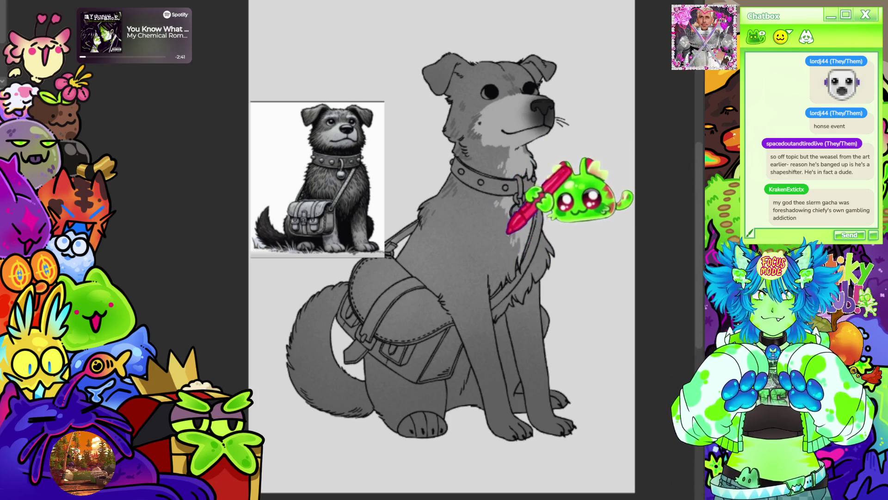
pyautogui.moveTo(512, 227)
pyautogui.mouseDown()
pyautogui.moveTo(522, 271)
pyautogui.moveTo(517, 249)
pyautogui.mouseUp()
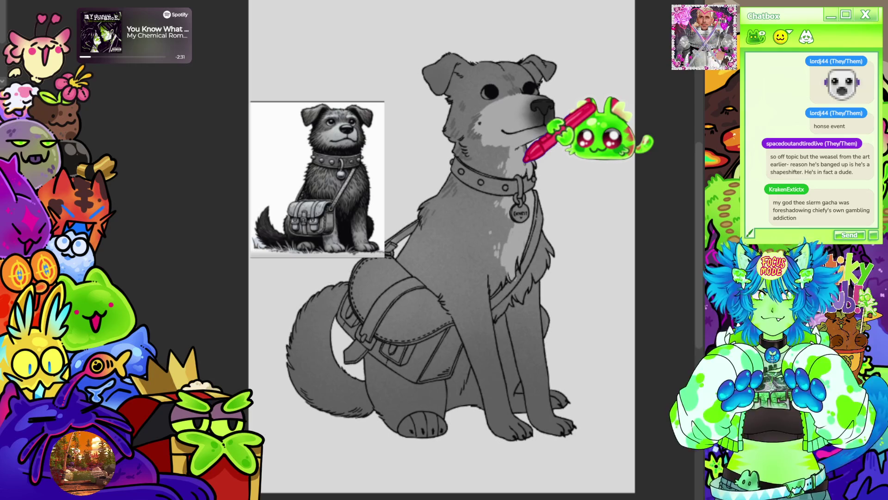
pyautogui.scroll(-2, 525, 160)
pyautogui.scroll(5, 461, 81)
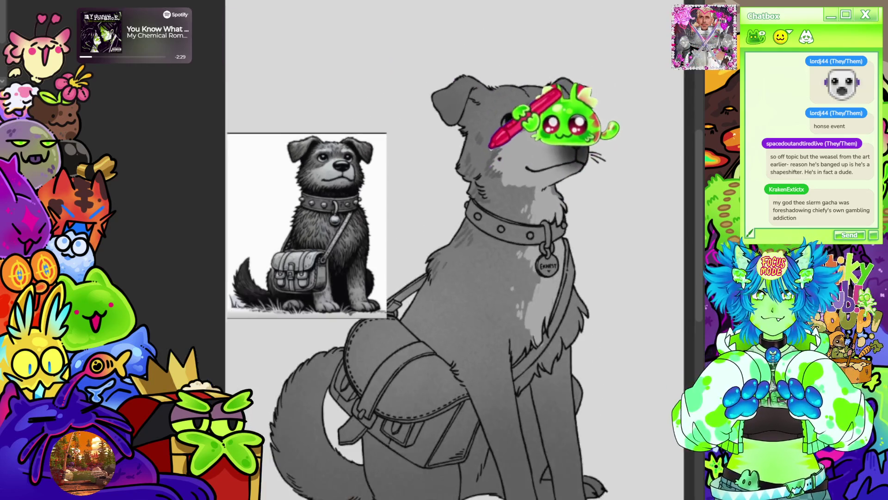
pyautogui.scroll(-1, 490, 147)
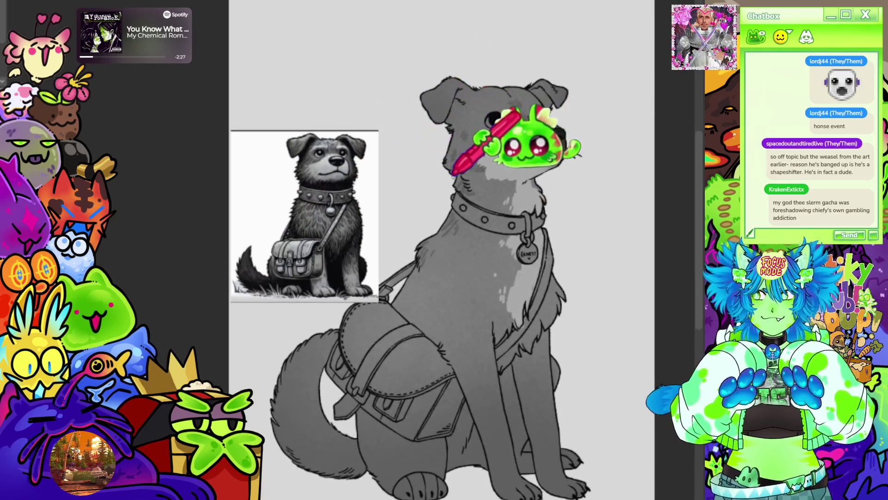
pyautogui.scroll(-1, 454, 173)
pyautogui.scroll(1, 646, 233)
pyautogui.scroll(-1, 527, 324)
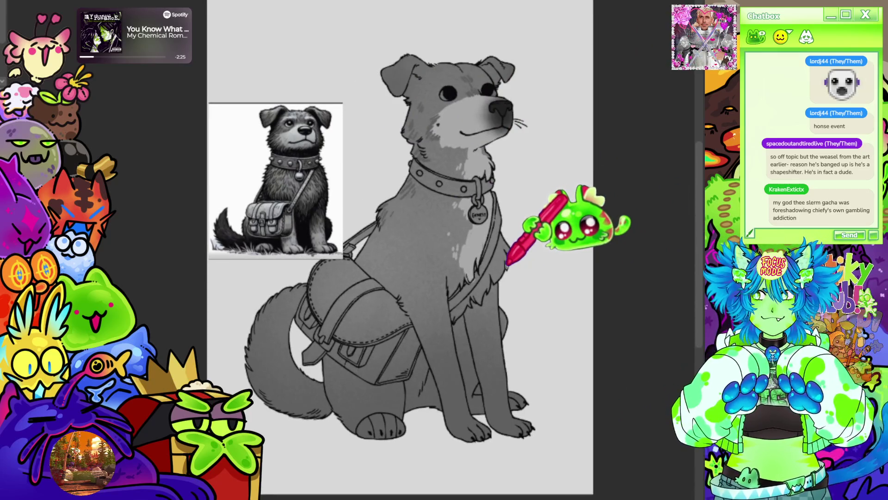
pyautogui.scroll(-1, 507, 264)
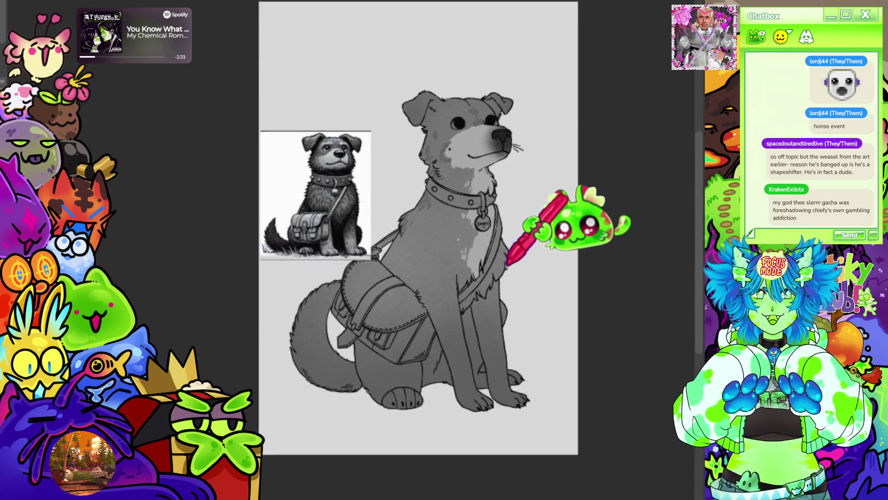
pyautogui.scroll(-2, 468, 317)
pyautogui.scroll(3, 423, 317)
pyautogui.scroll(1, 489, 283)
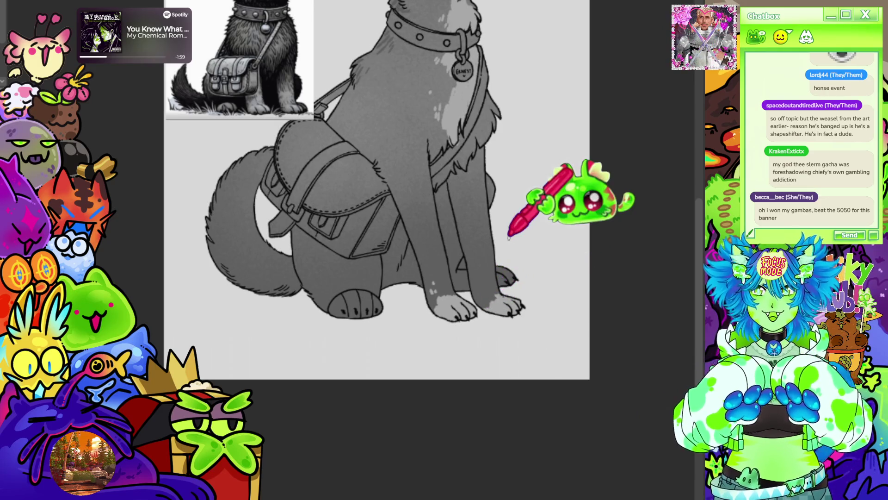
pyautogui.scroll(-2, 509, 231)
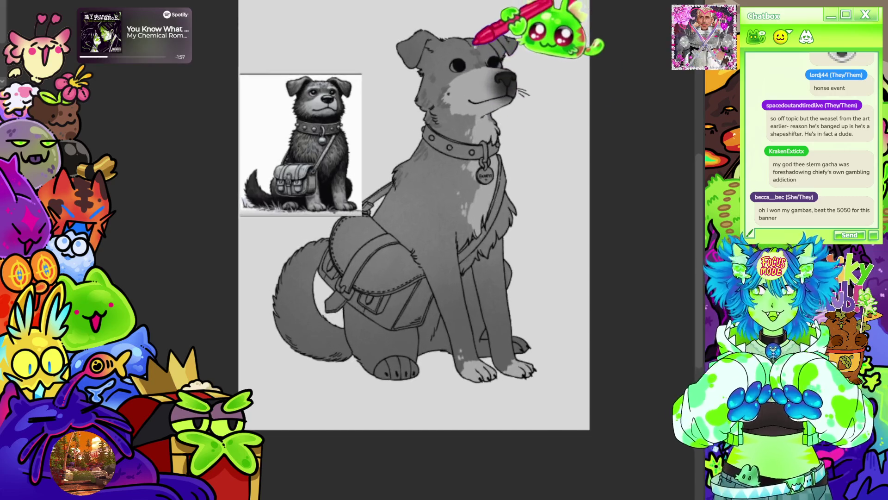
pyautogui.scroll(3, 394, 171)
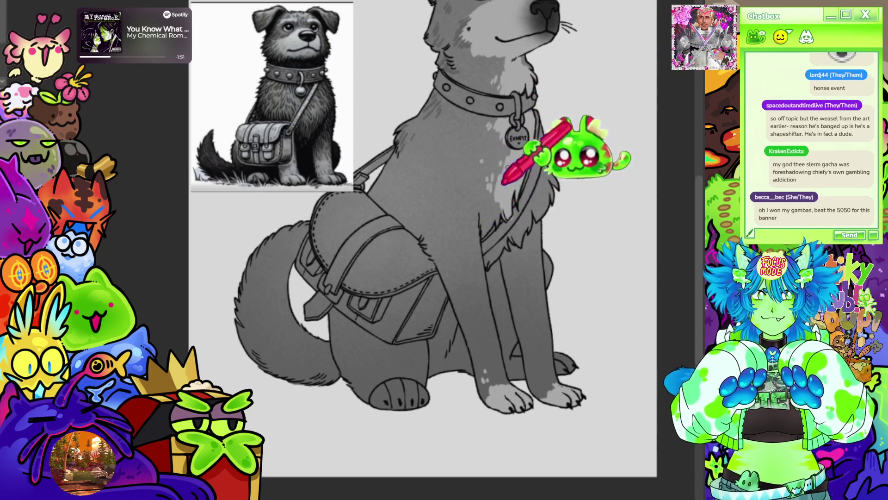
pyautogui.scroll(-3, 533, 185)
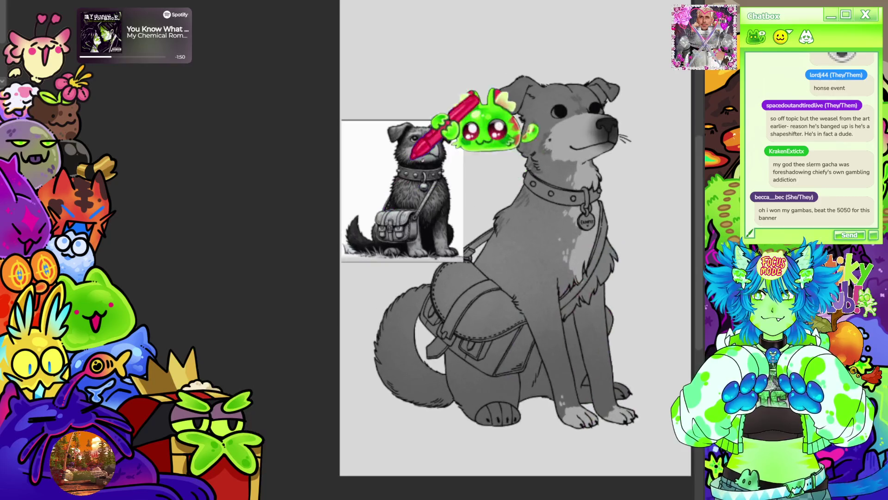
pyautogui.scroll(1, 566, 162)
pyautogui.scroll(1, 566, 162)
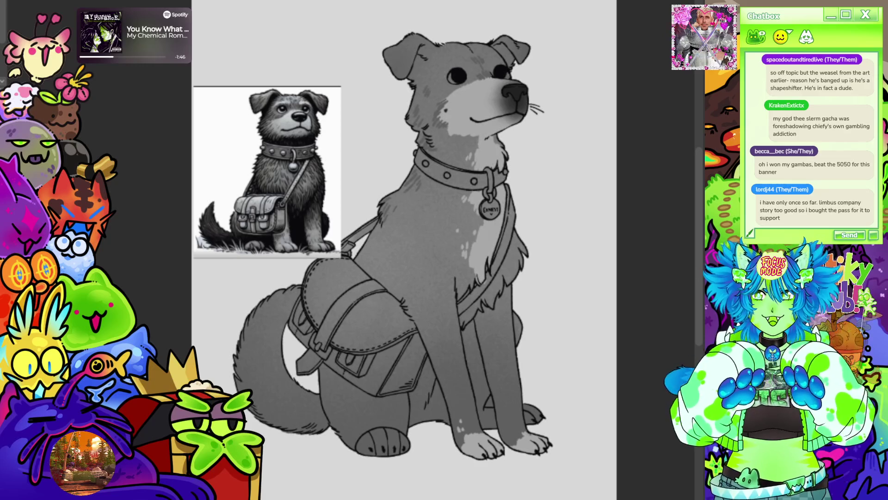
pyautogui.scroll(2, 506, 196)
pyautogui.scroll(-1, 465, 155)
pyautogui.scroll(2, 601, 231)
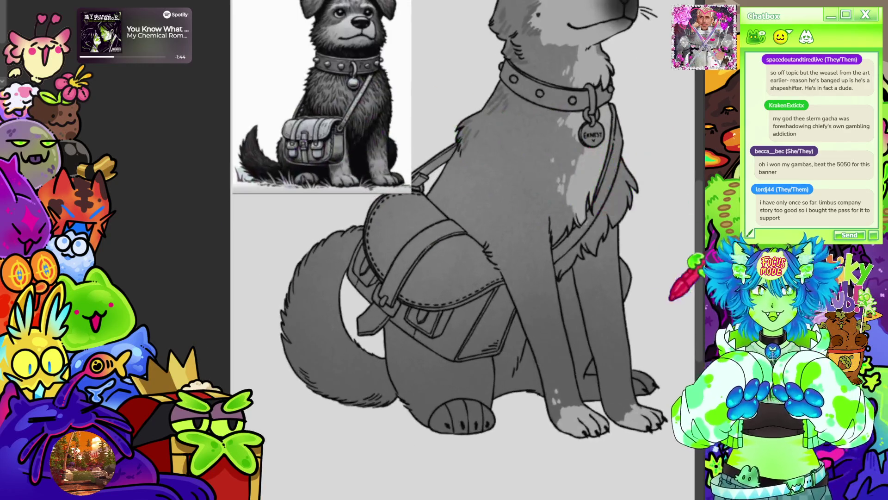
pyautogui.scroll(-3, 287, 228)
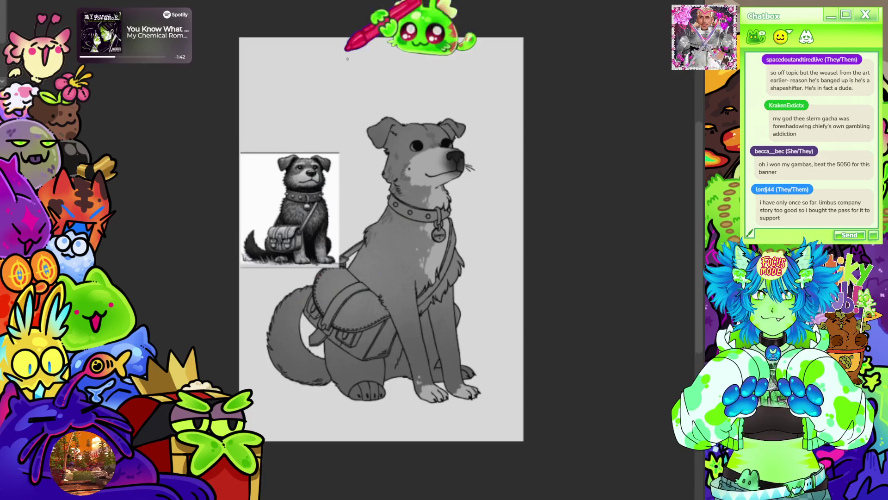
pyautogui.scroll(4, 452, 84)
pyautogui.scroll(2, 435, 144)
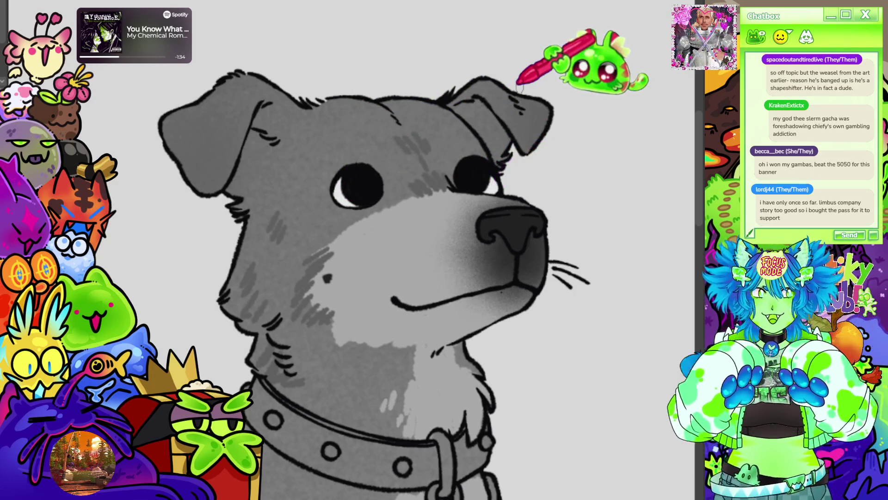
pyautogui.scroll(-3, 467, 169)
pyautogui.scroll(5, 398, 176)
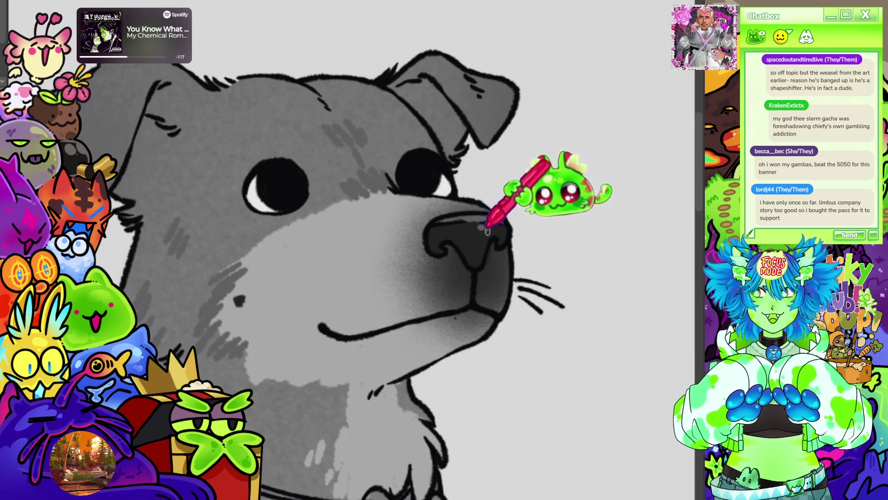
pyautogui.scroll(-2, 570, 118)
pyautogui.scroll(-3, 569, 117)
pyautogui.scroll(2, 424, 86)
pyautogui.scroll(2, 435, 141)
pyautogui.scroll(-2, 546, 169)
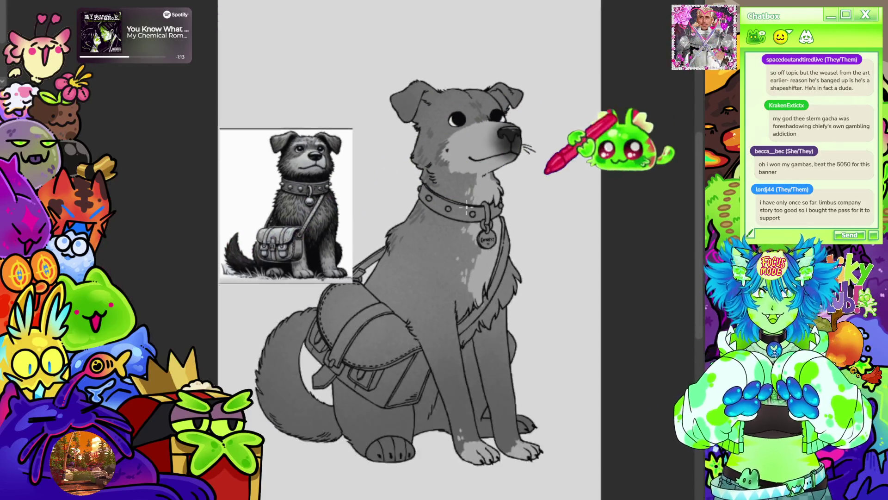
pyautogui.scroll(2, 463, 197)
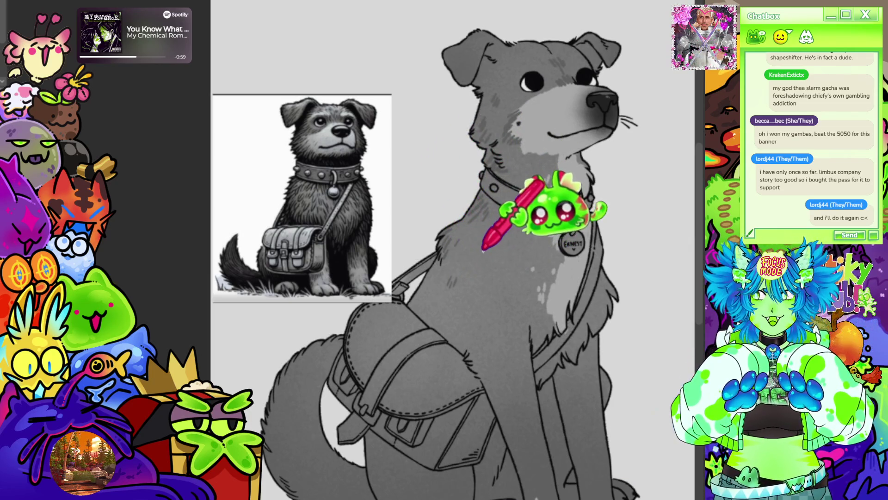
# Undo with Ctrl+Z so the round ERNEST name tag reappears on the collar
pyautogui.scroll(-2, 444, 250)
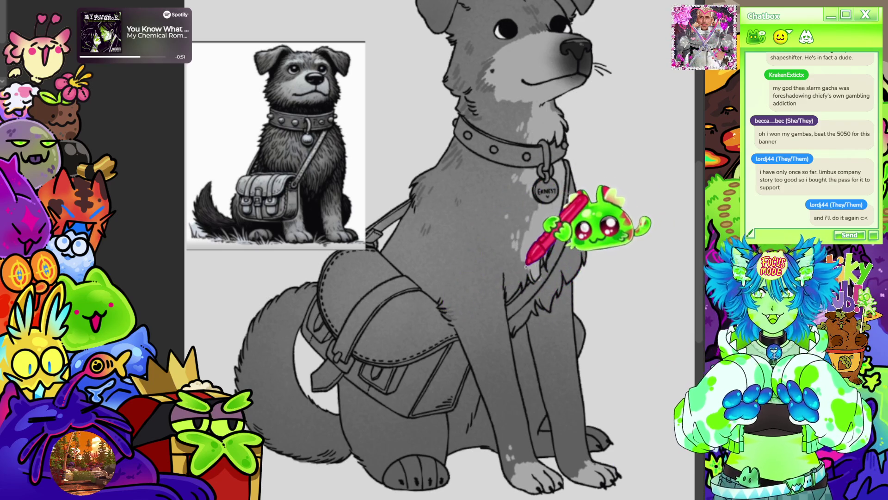
pyautogui.click(532, 250)
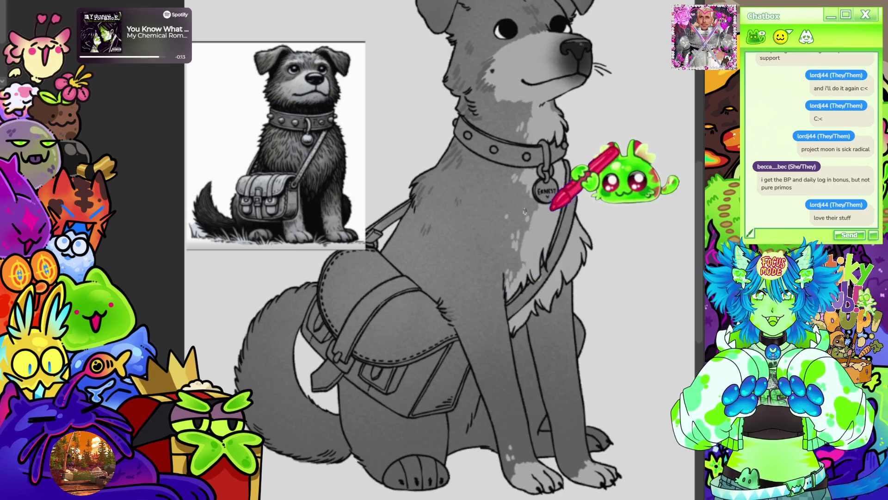
pyautogui.scroll(-5, 570, 211)
pyautogui.scroll(6, 574, 139)
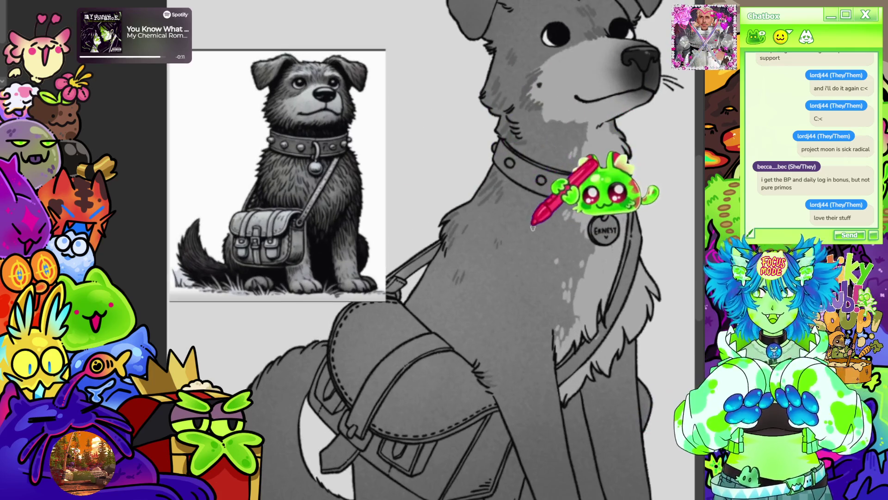
pyautogui.hotkey('ctrl', 'z')
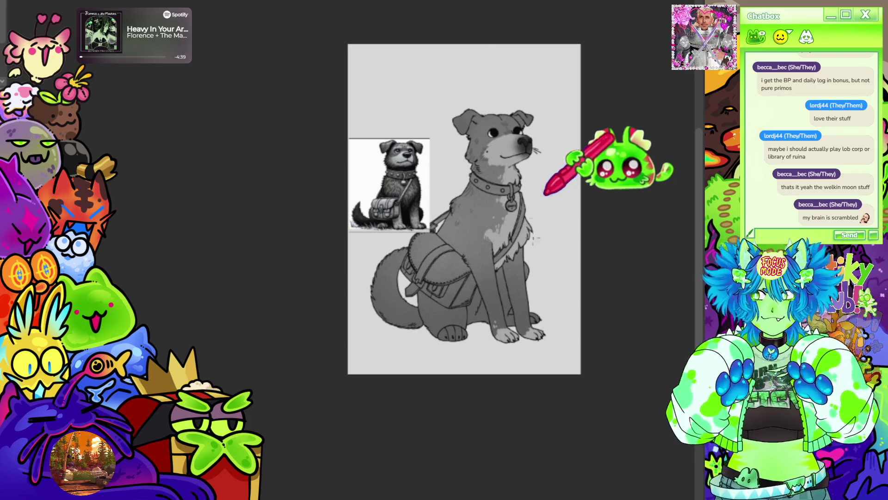
# Shade the satchel flap and strap dark grey, then deepen the tone across the flap
pyautogui.scroll(5, 535, 298)
pyautogui.scroll(5, 387, 255)
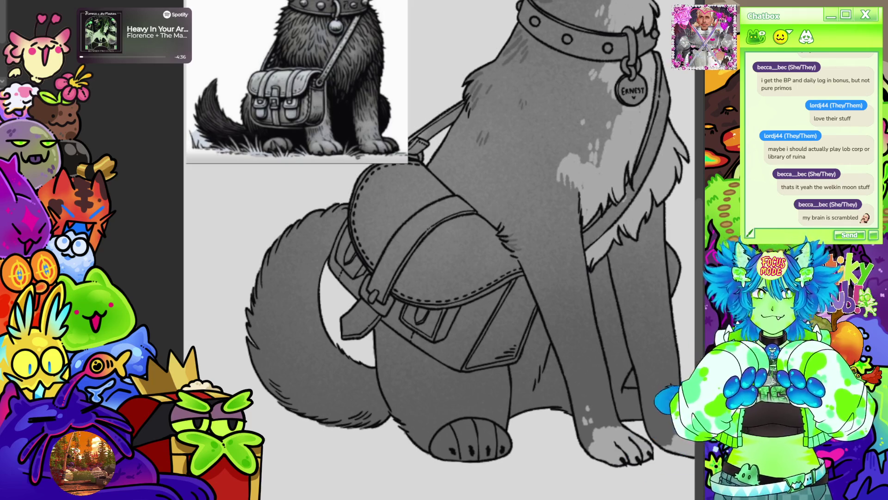
pyautogui.scroll(3, 597, 121)
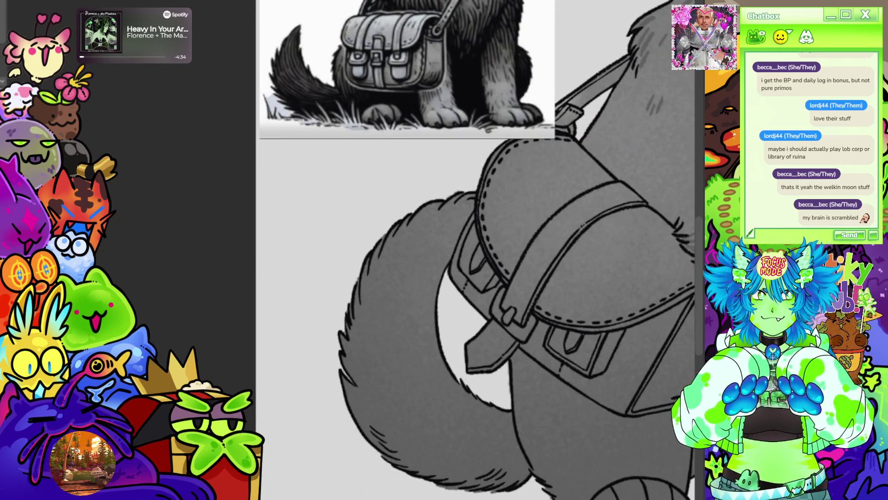
pyautogui.moveTo(463, 231); pyautogui.dragTo(308, 276)
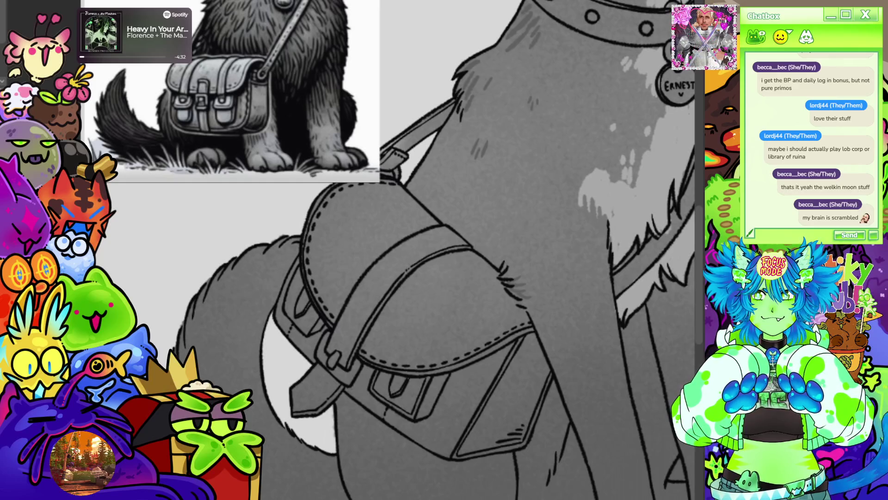
pyautogui.moveTo(319, 199); pyautogui.dragTo(407, 199)
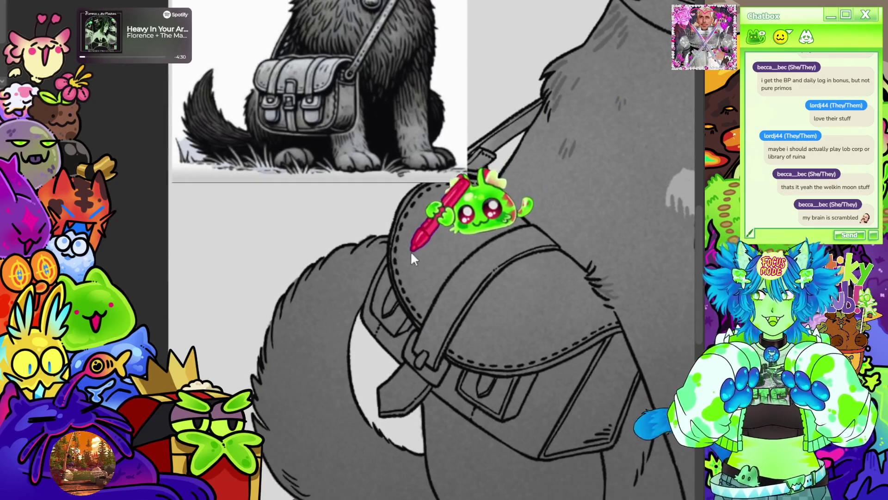
pyautogui.moveTo(397, 239)
pyautogui.mouseDown()
pyautogui.moveTo(425, 326)
pyautogui.moveTo(436, 319)
pyautogui.moveTo(452, 351)
pyautogui.moveTo(455, 323)
pyautogui.mouseUp()
pyautogui.moveTo(528, 250)
pyautogui.mouseDown()
pyautogui.moveTo(461, 324)
pyautogui.moveTo(472, 279)
pyautogui.mouseUp()
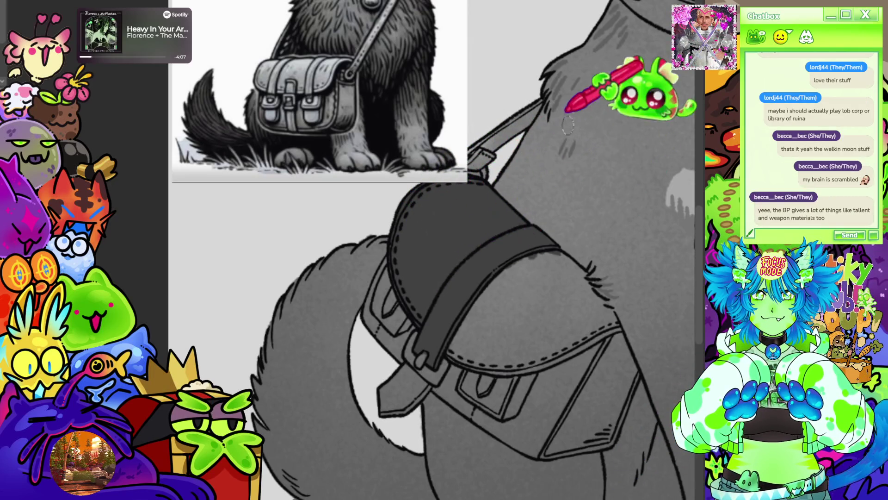
pyautogui.moveTo(451, 339)
pyautogui.mouseDown()
pyautogui.moveTo(518, 287)
pyautogui.moveTo(569, 306)
pyautogui.moveTo(491, 272)
pyautogui.moveTo(532, 282)
pyautogui.moveTo(567, 259)
pyautogui.moveTo(574, 282)
pyautogui.moveTo(557, 273)
pyautogui.mouseUp()
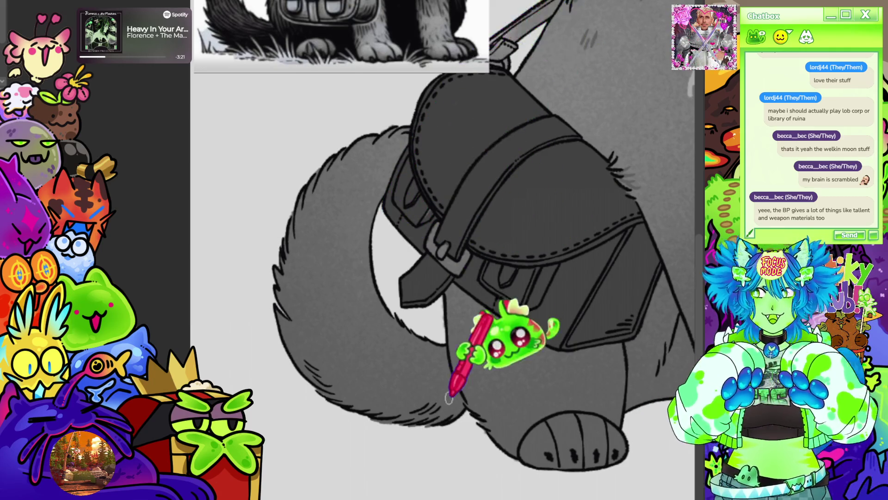
pyautogui.scroll(-5, 449, 397)
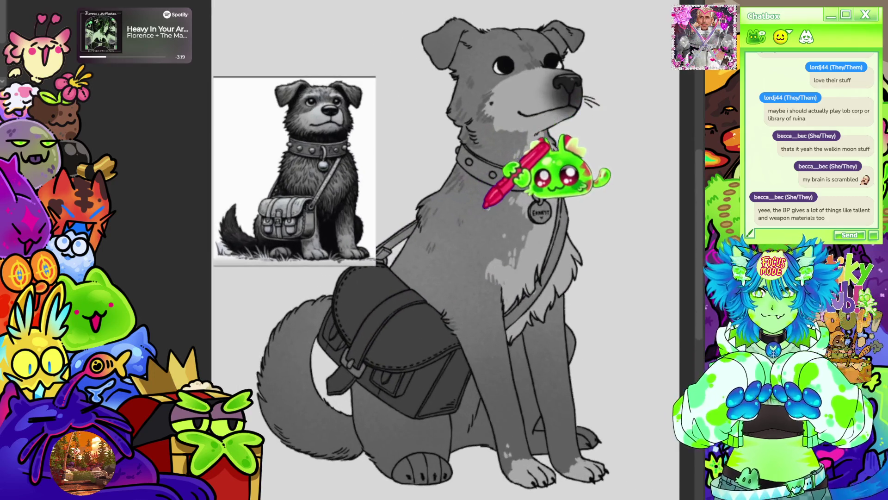
# Hide the reference image, fit the drawing to the view, then zoom in on the legs and satchel
pyautogui.scroll(2, 484, 207)
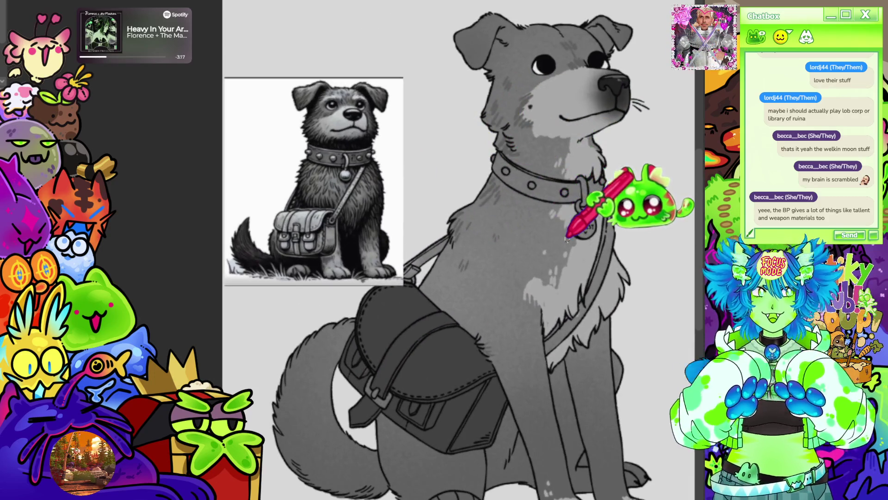
pyautogui.press('Tab')
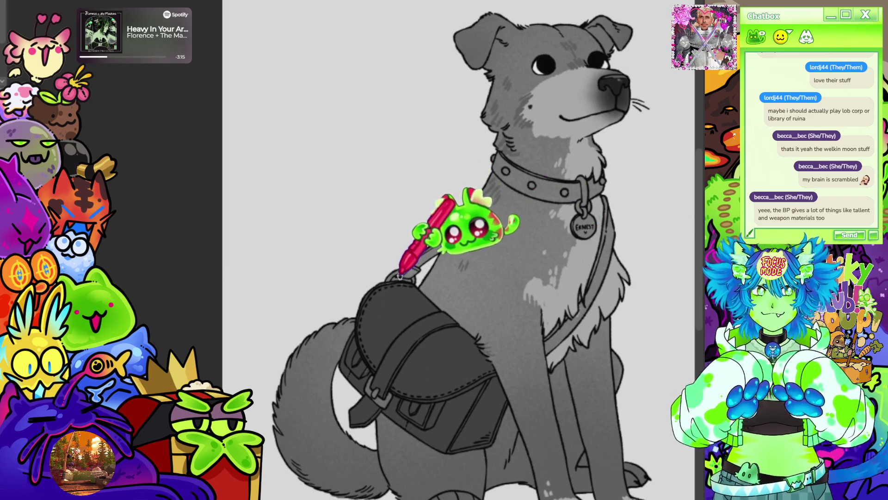
pyautogui.scroll(3, 478, 174)
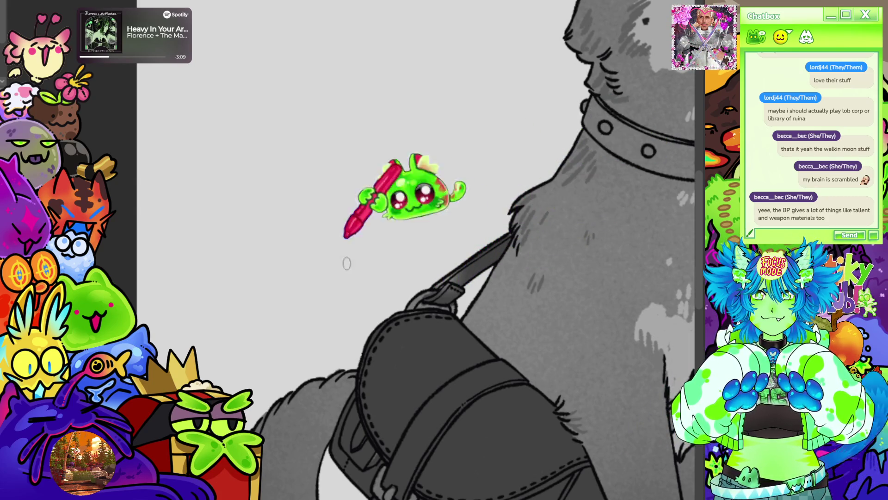
pyautogui.scroll(2, 389, 264)
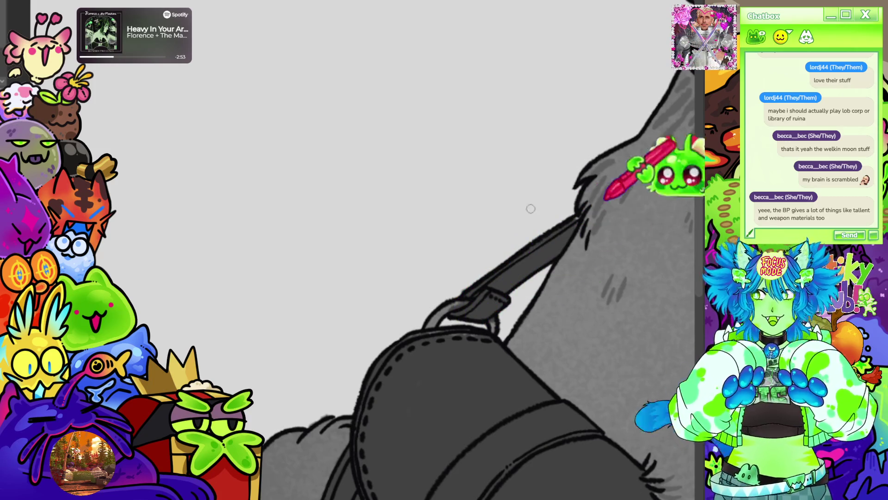
pyautogui.hotkey('ctrl', '0')
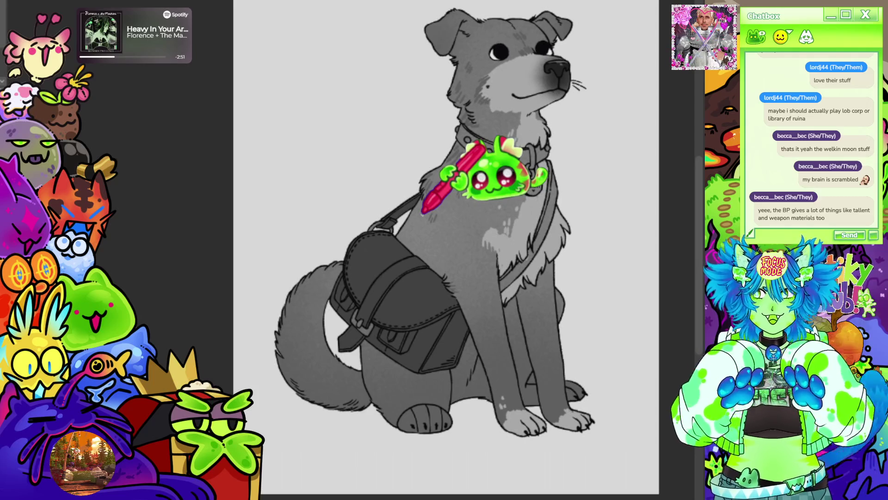
pyautogui.moveTo(466, 228)
pyautogui.mouseDown()
pyautogui.moveTo(505, 357)
pyautogui.moveTo(615, 376)
pyautogui.moveTo(603, 370)
pyautogui.mouseUp()
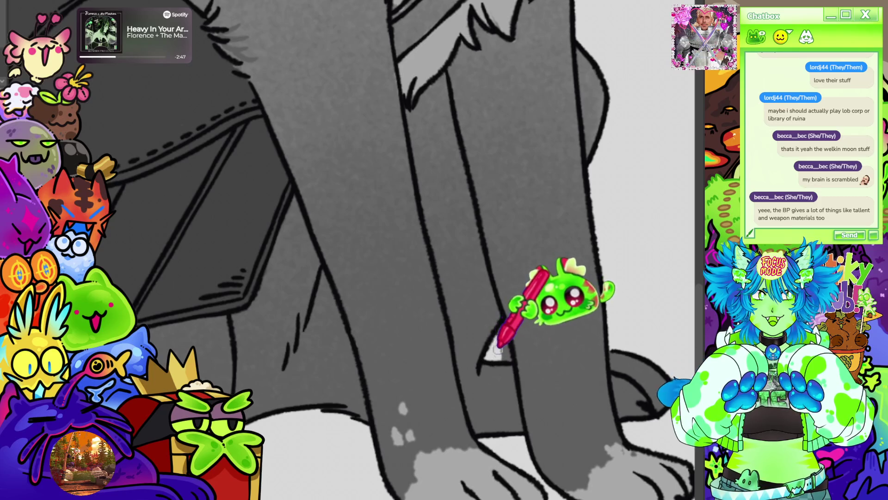
pyautogui.scroll(-5, 528, 260)
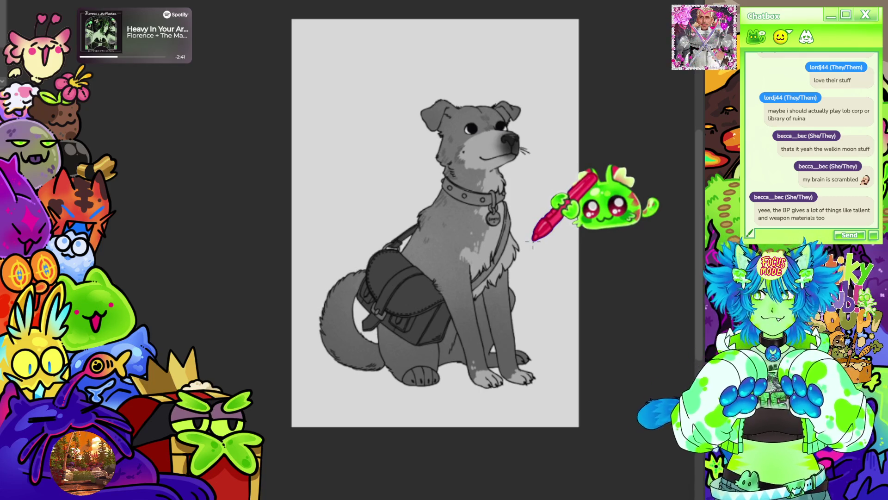
pyautogui.scroll(3, 532, 241)
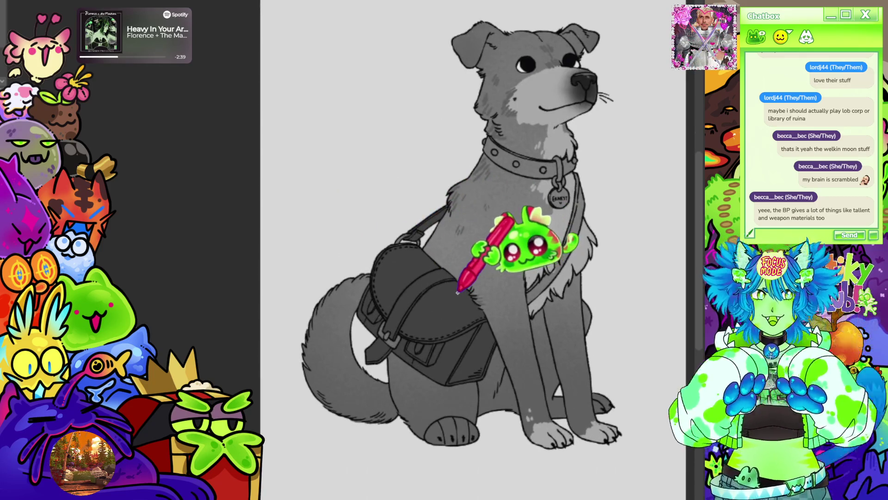
pyautogui.scroll(2, 458, 292)
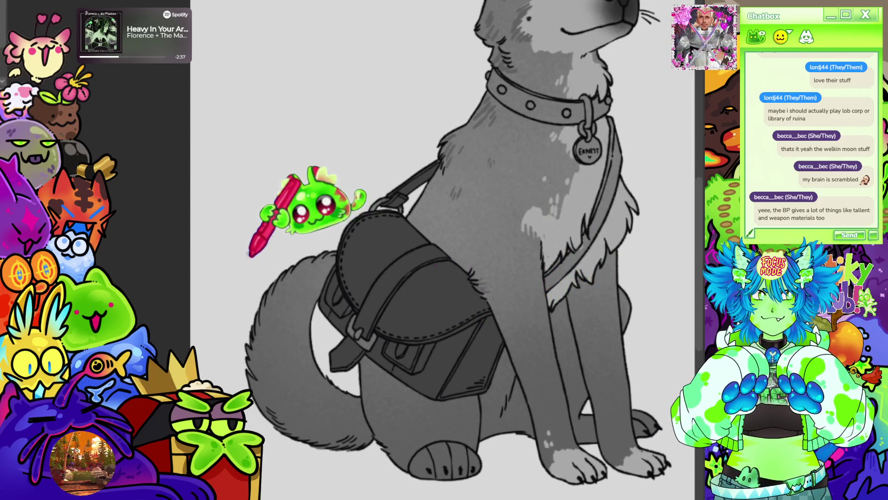
pyautogui.scroll(2, 250, 254)
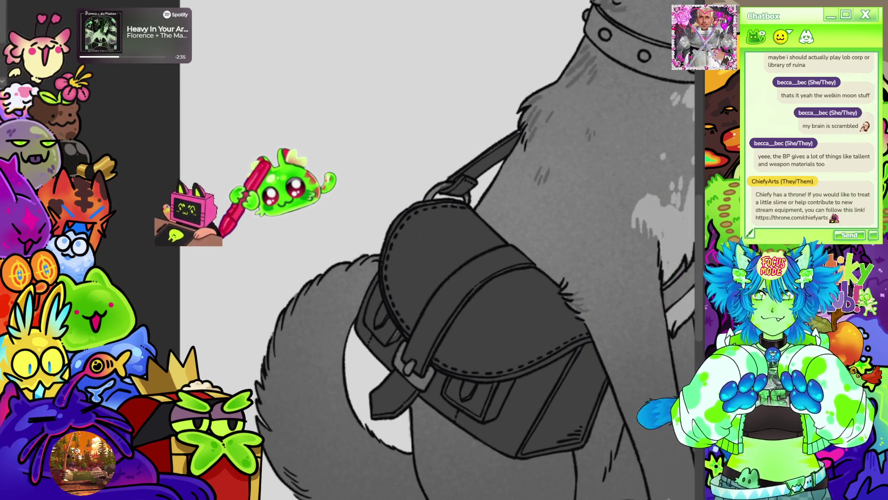
# Rotate the canvas with the minus key so the satchel sits upright
pyautogui.scroll(1, 222, 259)
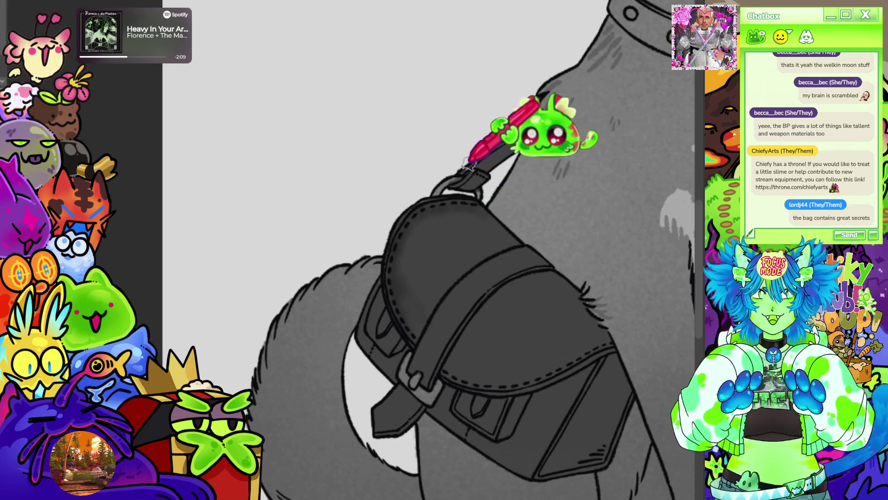
pyautogui.press('-')
pyautogui.press('-')
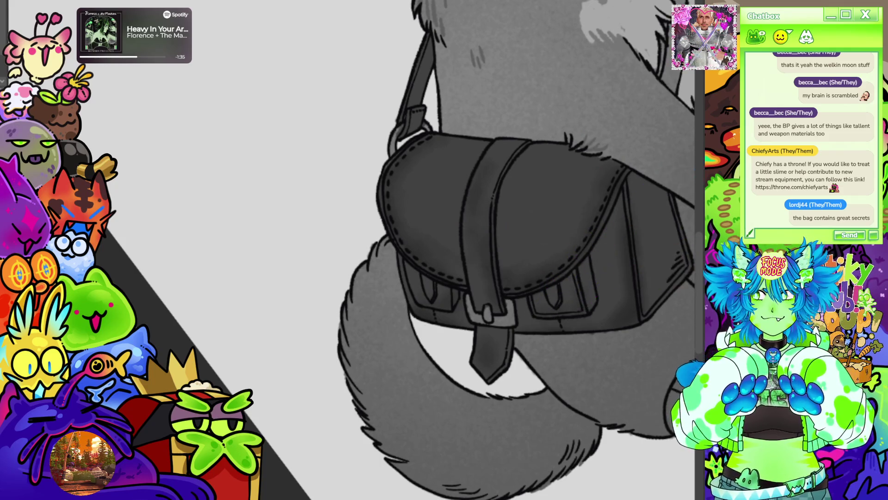
# Pan and zoom until the satchel's bottom and the curled tail fill the view
pyautogui.scroll(-3, 558, 291)
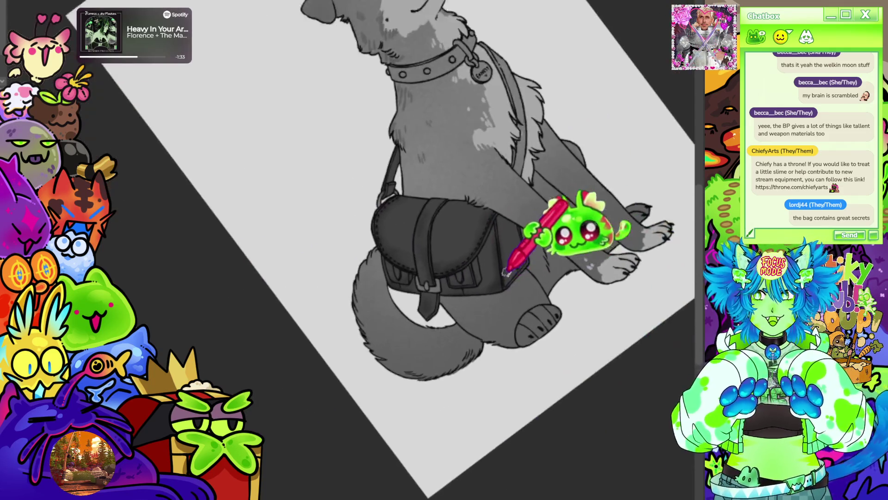
pyautogui.scroll(3, 538, 252)
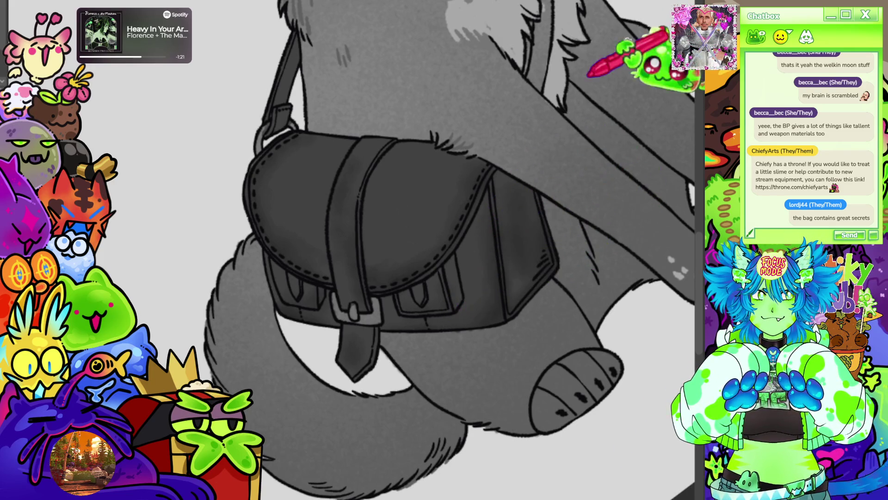
pyautogui.moveTo(304, 252); pyautogui.dragTo(409, 171)
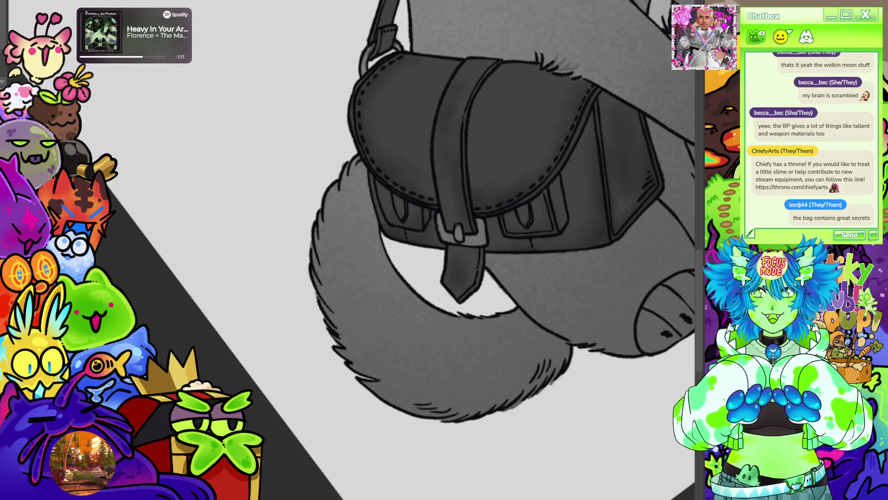
pyautogui.scroll(2, 404, 309)
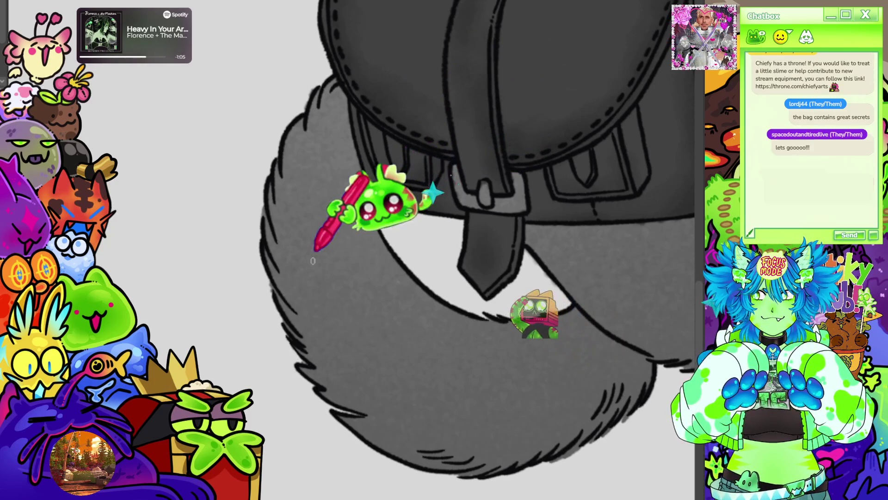
pyautogui.scroll(-3, 367, 258)
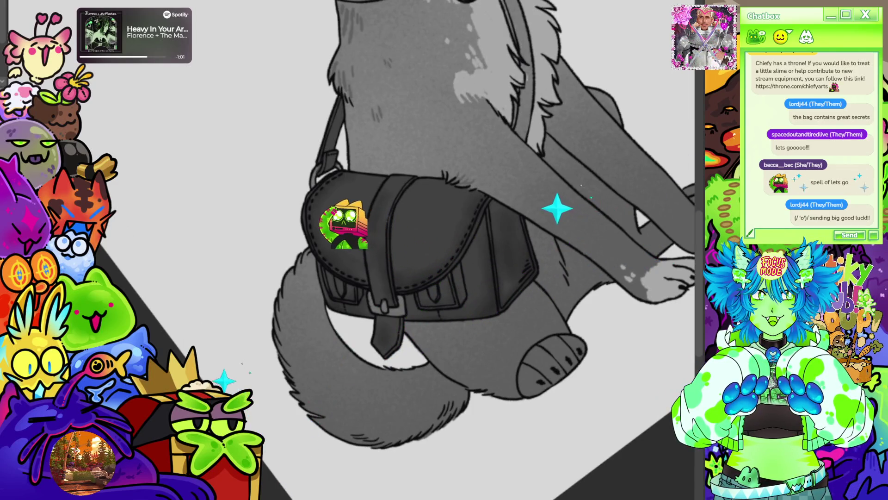
pyautogui.scroll(-5, 501, 219)
pyautogui.scroll(3, 501, 219)
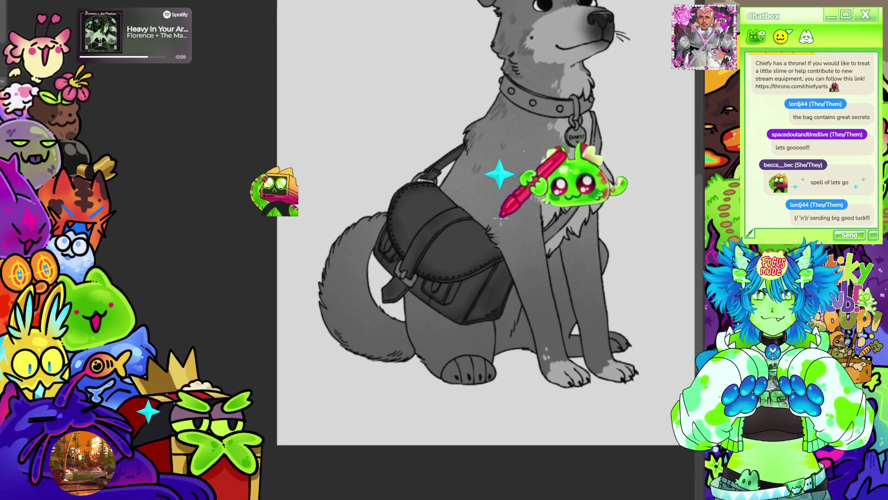
pyautogui.scroll(1, 501, 219)
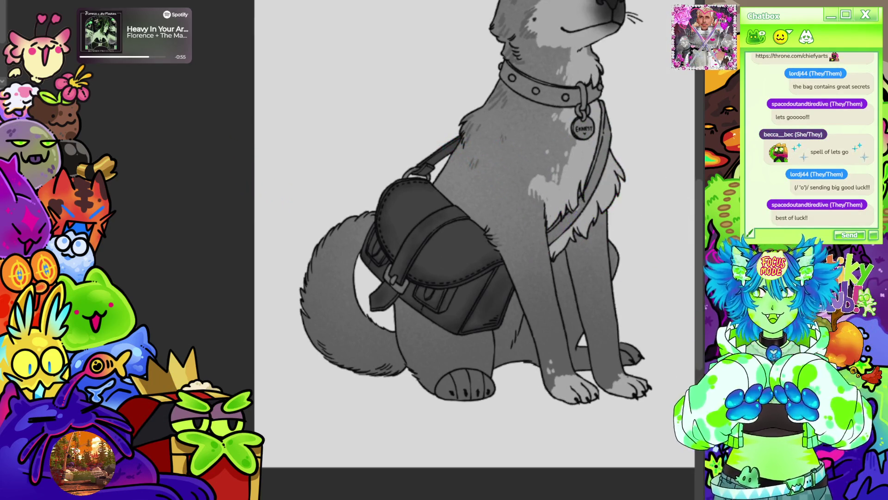
pyautogui.scroll(3, 476, 301)
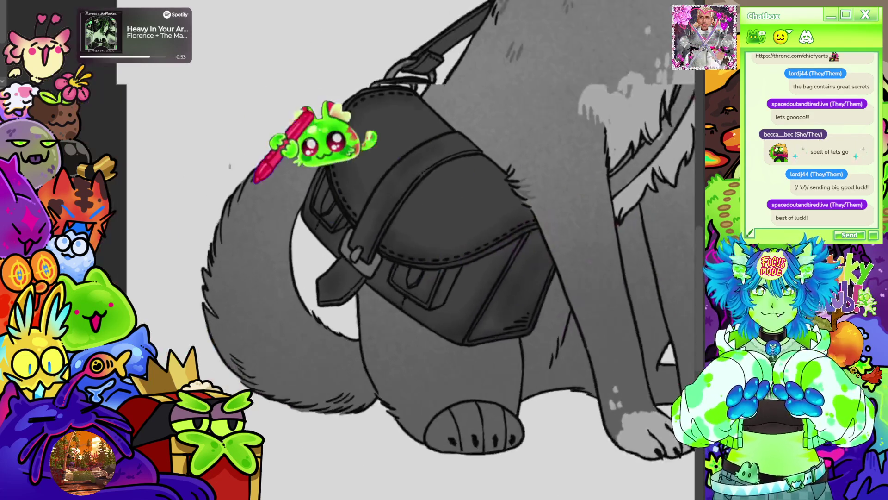
# Paint a light highlight down the satchel's buckle strap, then rotate and zoom around the bag
pyautogui.scroll(3, 328, 147)
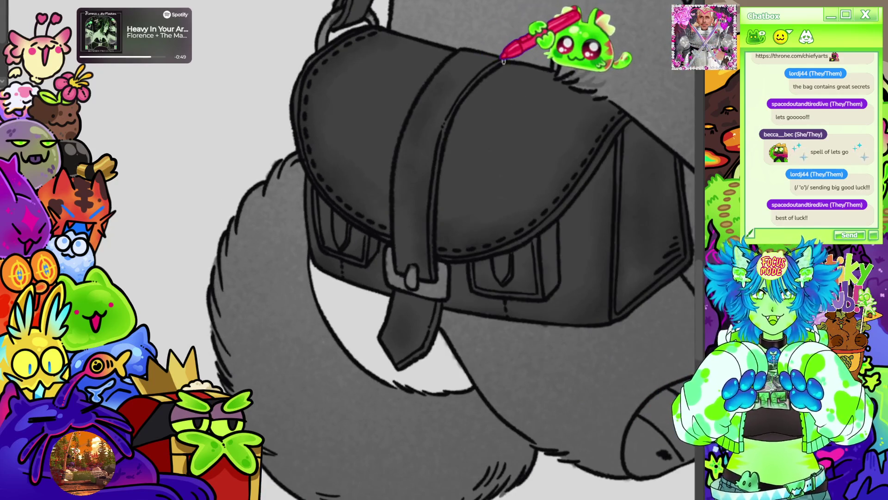
pyautogui.moveTo(476, 95)
pyautogui.mouseDown()
pyautogui.moveTo(433, 204)
pyautogui.moveTo(438, 305)
pyautogui.moveTo(421, 362)
pyautogui.moveTo(432, 337)
pyautogui.mouseUp()
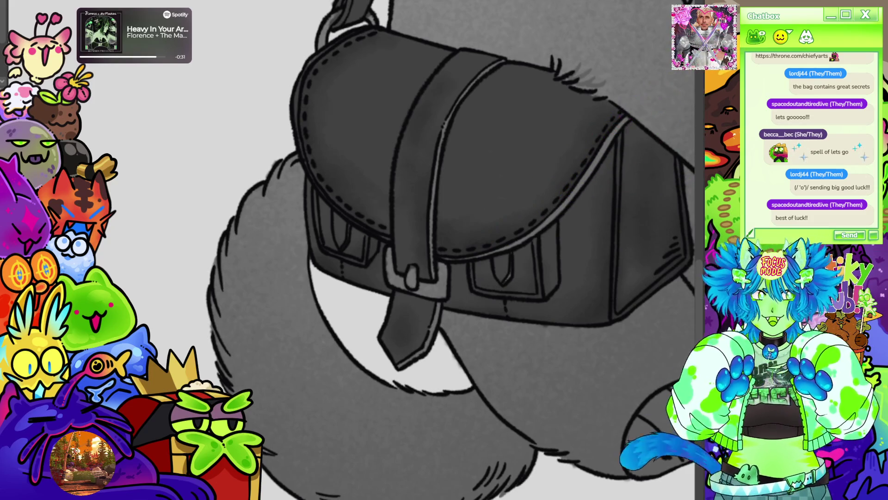
pyautogui.press('-')
pyautogui.press('Tab')
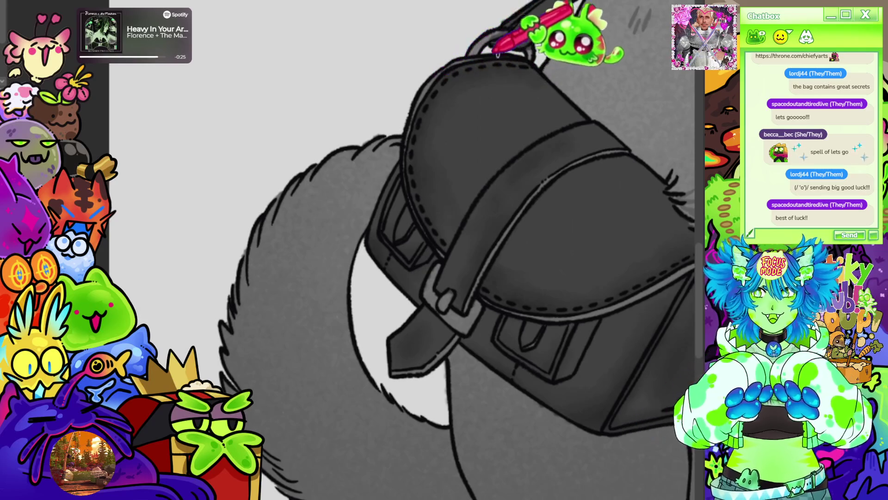
pyautogui.scroll(3, 486, 152)
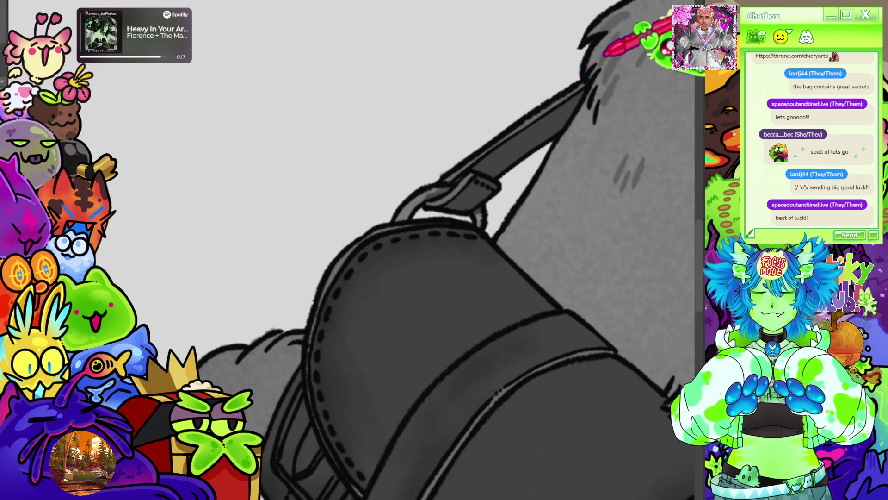
pyautogui.scroll(-5, 174, 199)
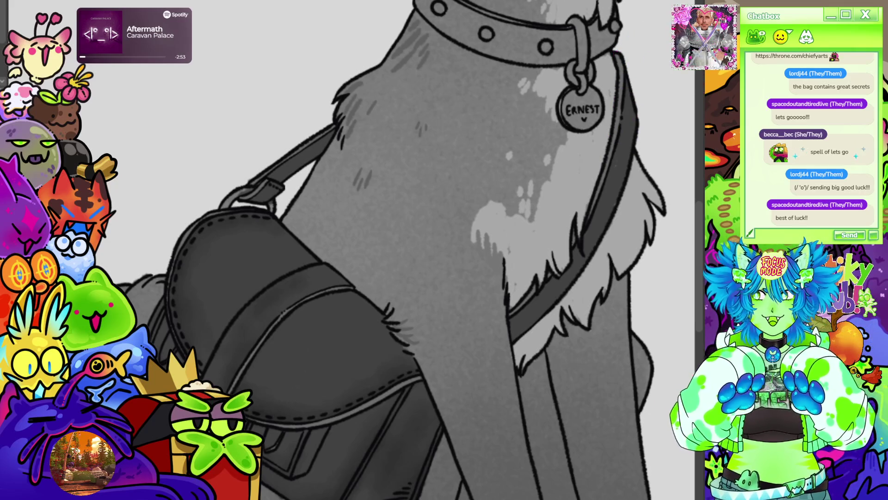
pyautogui.scroll(-5, 575, 79)
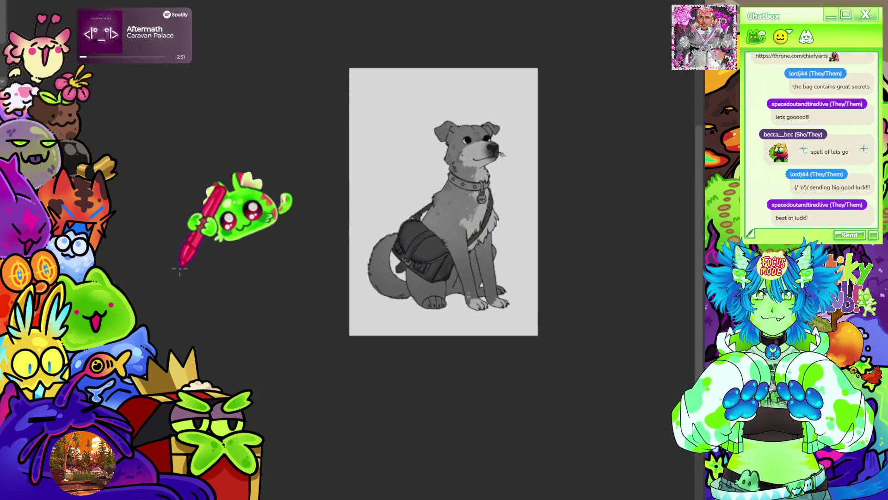
# Add fine pencil fur hatching on the neck above the studded collar, with the canvas tilted
pyautogui.scroll(4, 571, 155)
pyautogui.scroll(-2, 525, 218)
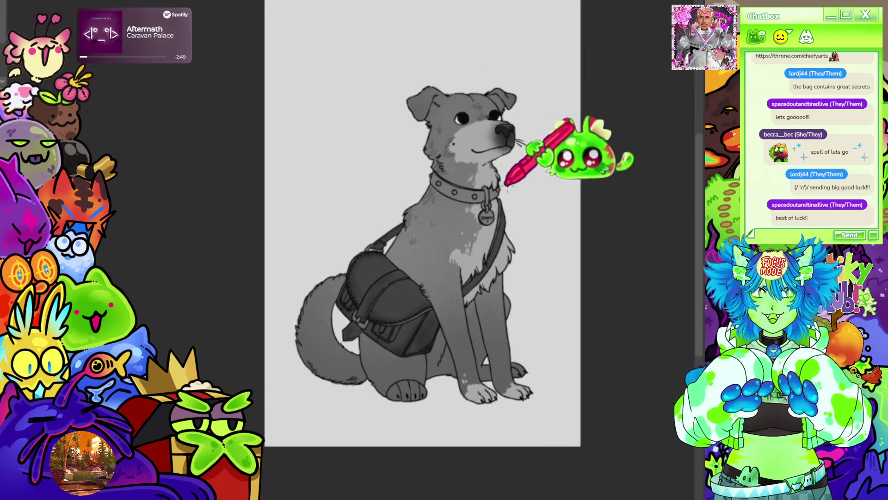
pyautogui.scroll(4, 541, 164)
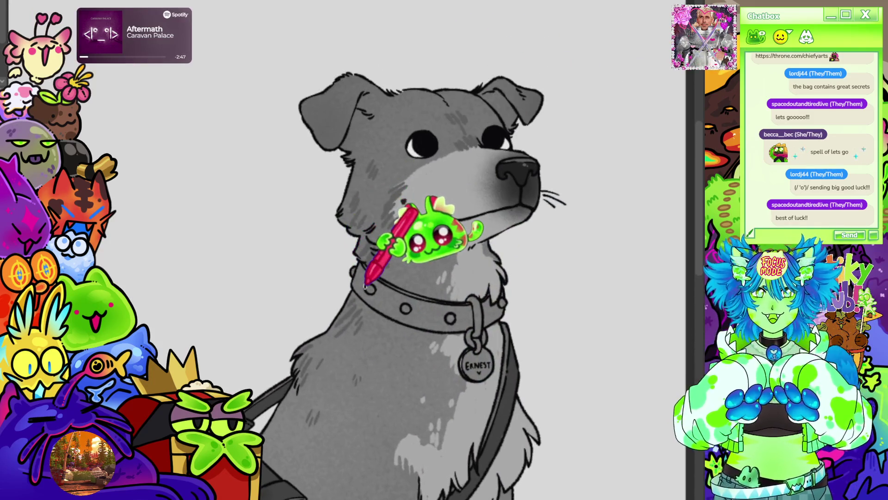
pyautogui.press('6')
pyautogui.press('6')
pyautogui.scroll(1, 116, 343)
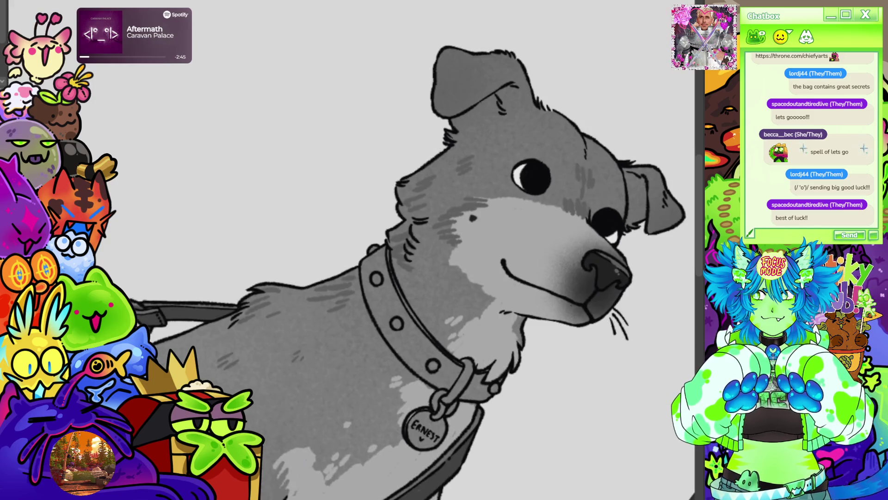
pyautogui.moveTo(374, 279)
pyautogui.mouseDown()
pyautogui.moveTo(384, 259)
pyautogui.moveTo(375, 297)
pyautogui.moveTo(417, 333)
pyautogui.moveTo(406, 360)
pyautogui.mouseUp()
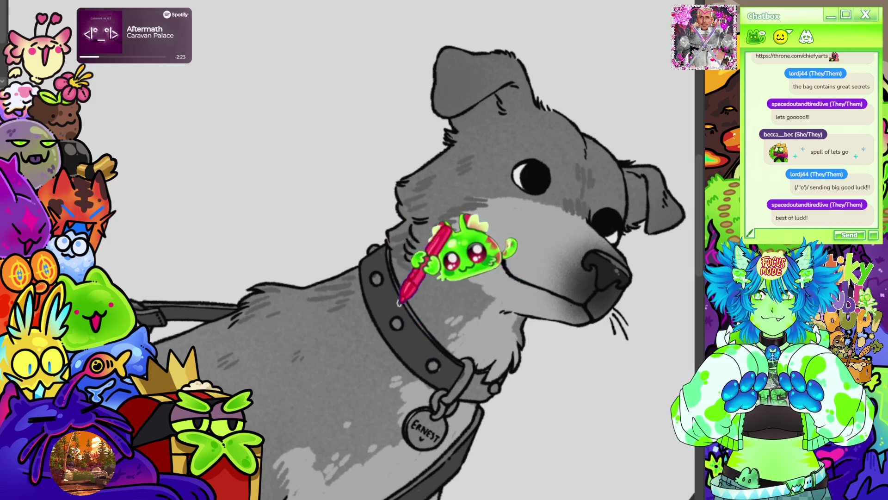
pyautogui.press('5')
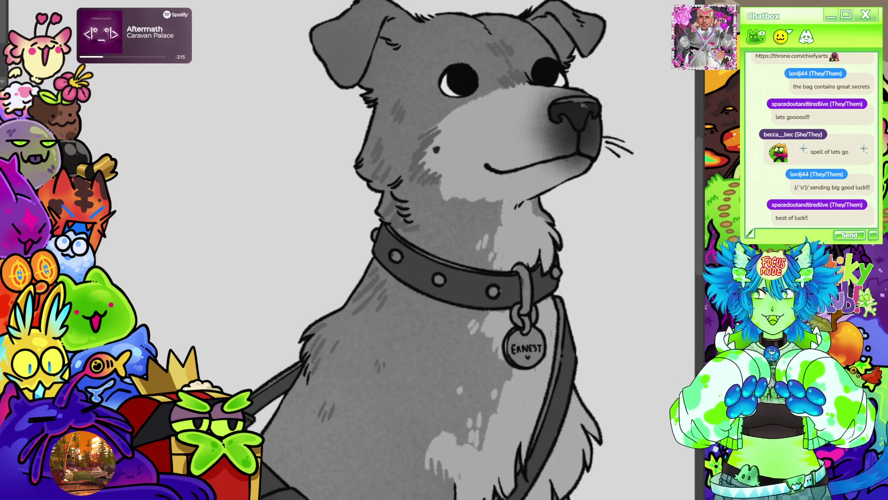
pyautogui.scroll(-5, 147, 265)
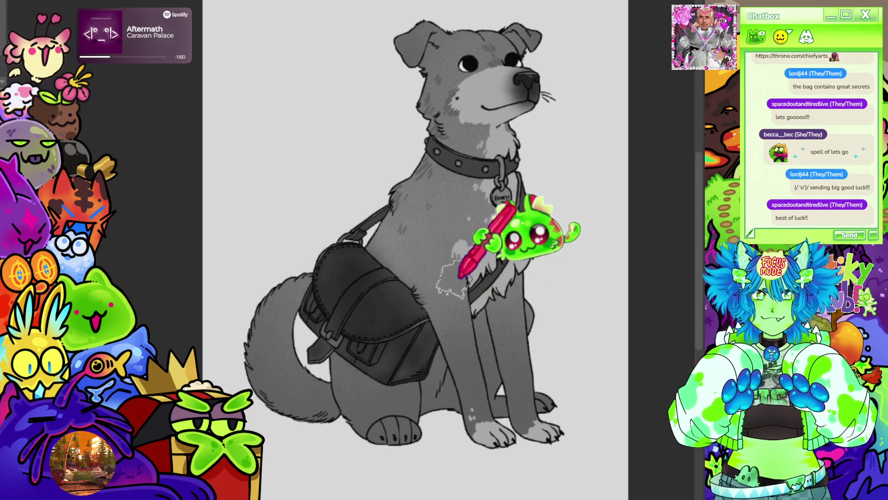
pyautogui.scroll(5, 435, 326)
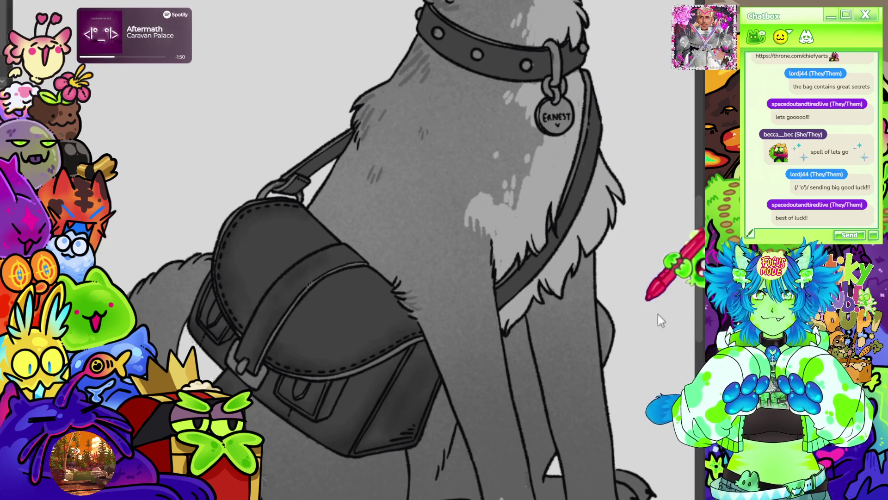
pyautogui.hotkey('ctrl', 'shift', 'd')
pyautogui.scroll(-3, 535, 258)
pyautogui.scroll(3, 605, 148)
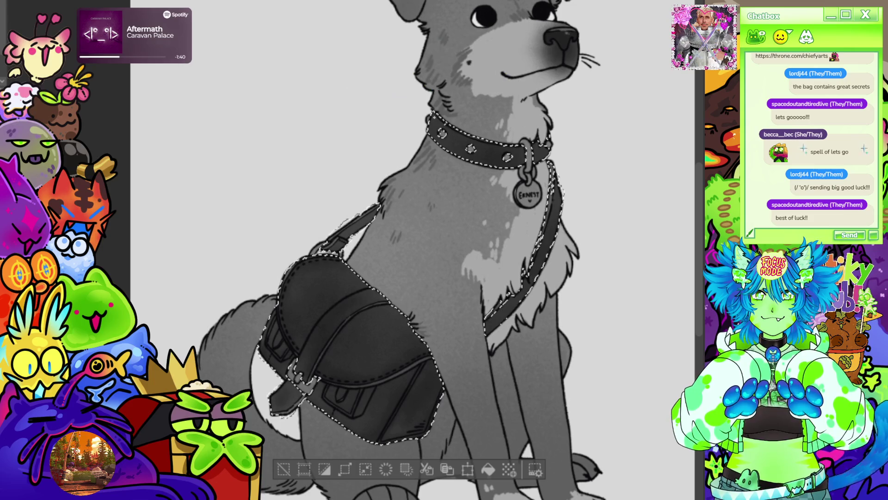
pyautogui.scroll(5, 519, 123)
pyautogui.scroll(-4, 519, 123)
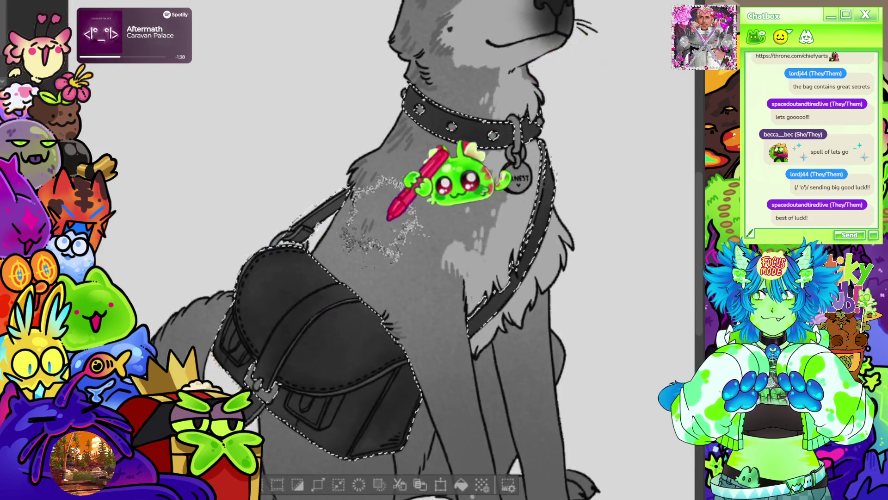
pyautogui.scroll(2, 486, 188)
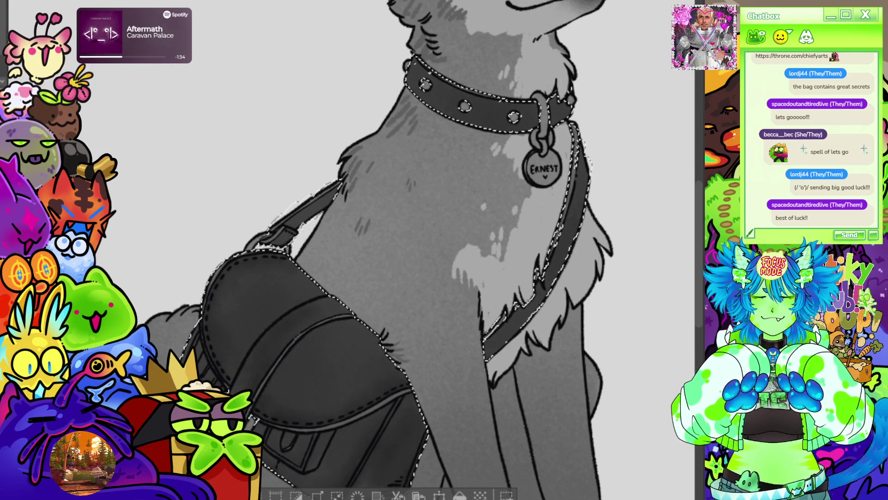
pyautogui.scroll(-3, 581, 314)
pyautogui.scroll(-2, 391, 305)
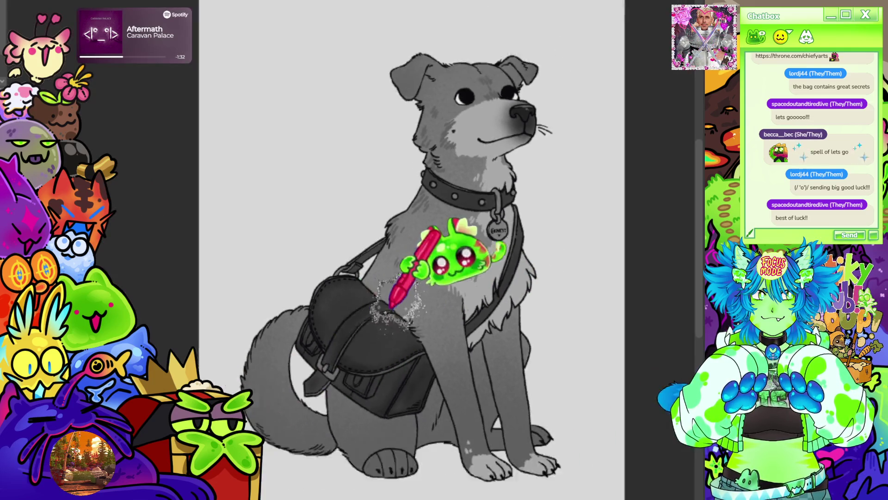
pyautogui.scroll(-2, 391, 305)
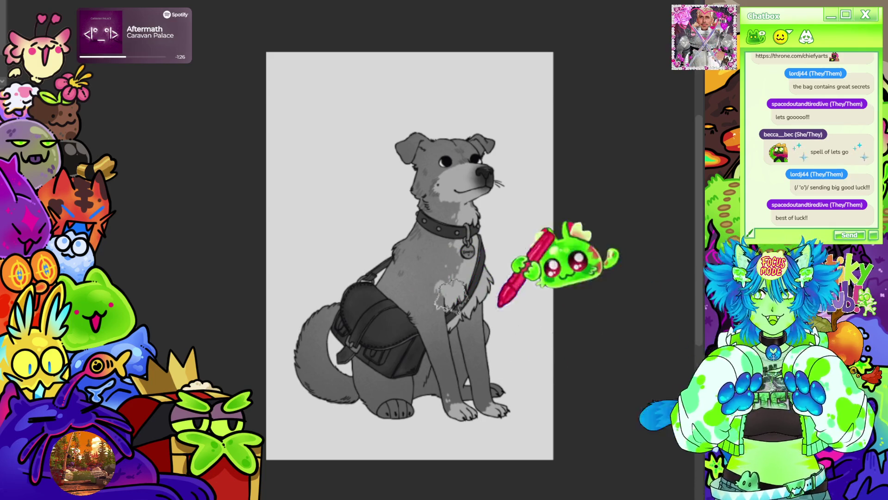
pyautogui.scroll(2, 472, 357)
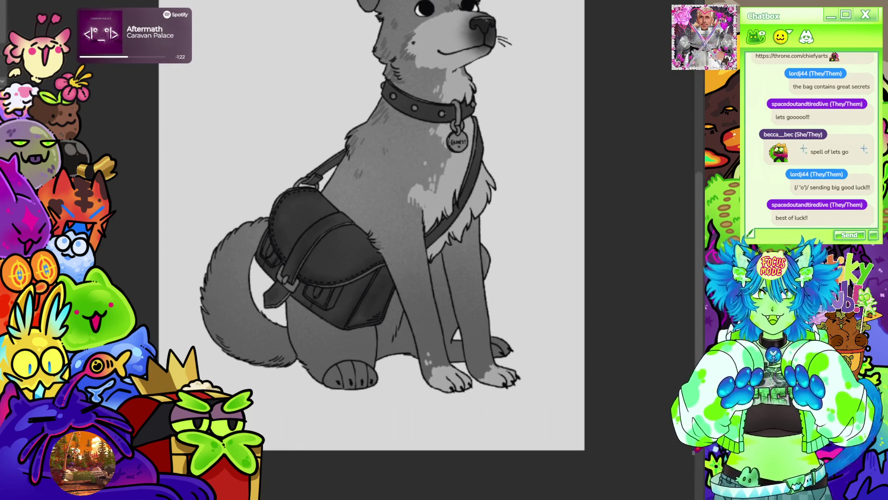
# Redo the light grey shading on the back paw's toe pad
pyautogui.moveTo(532, 259)
pyautogui.mouseDown()
pyautogui.moveTo(631, 182)
pyautogui.moveTo(604, 137)
pyautogui.mouseUp()
pyautogui.hotkey('ctrl', '+')
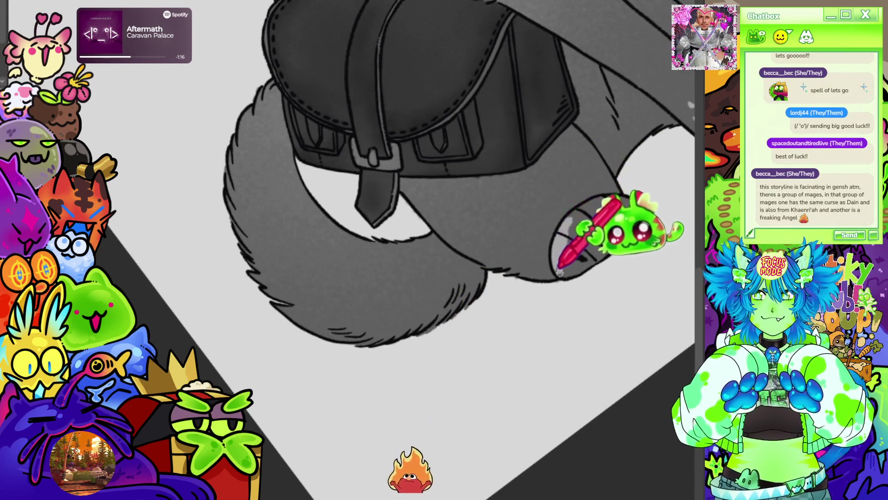
pyautogui.hotkey('ctrl', 'z')
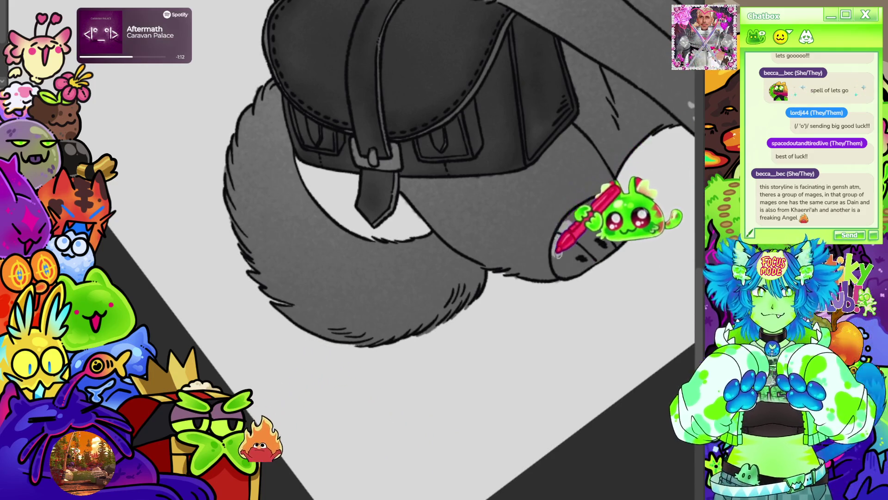
pyautogui.moveTo(570, 250)
pyautogui.mouseDown()
pyautogui.moveTo(584, 263)
pyautogui.moveTo(578, 241)
pyautogui.moveTo(574, 250)
pyautogui.moveTo(601, 218)
pyautogui.moveTo(560, 245)
pyautogui.moveTo(587, 208)
pyautogui.moveTo(611, 201)
pyautogui.mouseUp()
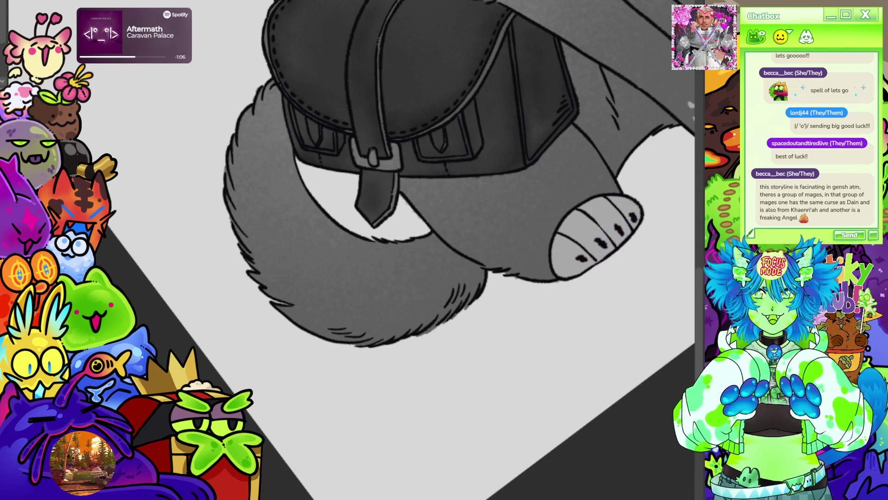
pyautogui.scroll(-5, 352, 250)
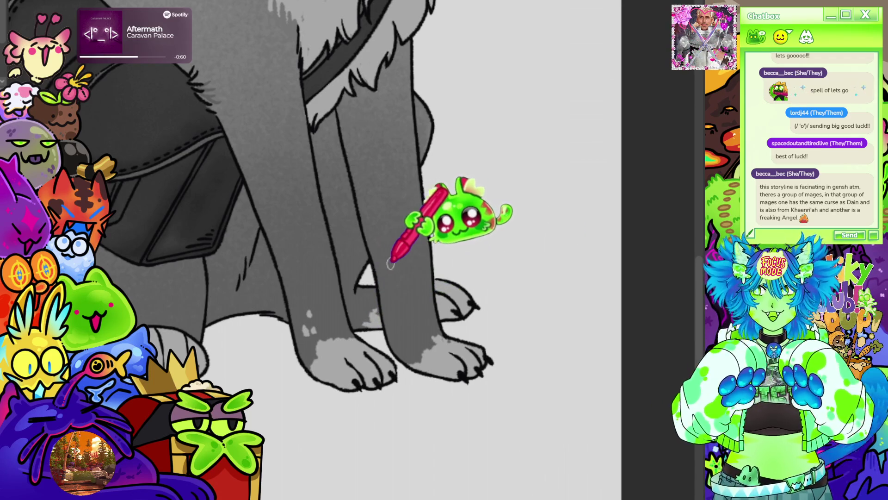
pyautogui.scroll(-5, 442, 305)
pyautogui.scroll(-3, 456, 159)
pyautogui.scroll(3, 460, 228)
pyautogui.scroll(-4, 516, 208)
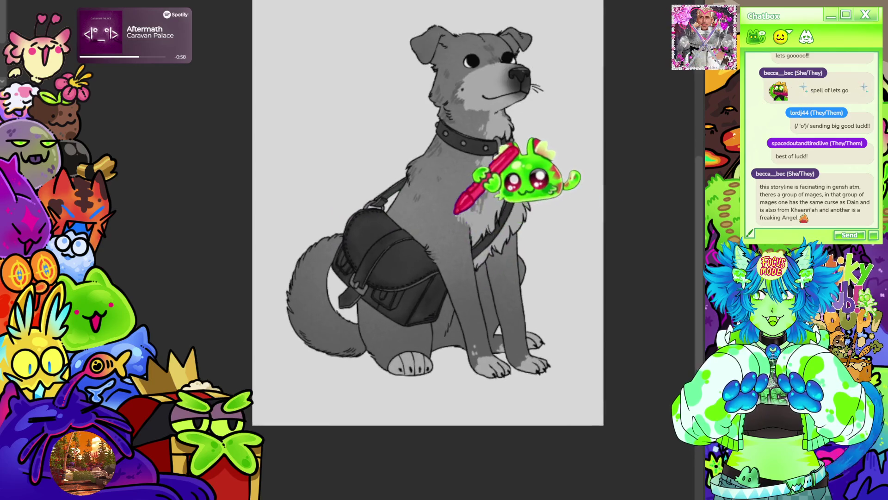
pyautogui.scroll(3, 526, 129)
pyautogui.scroll(-2, 421, 219)
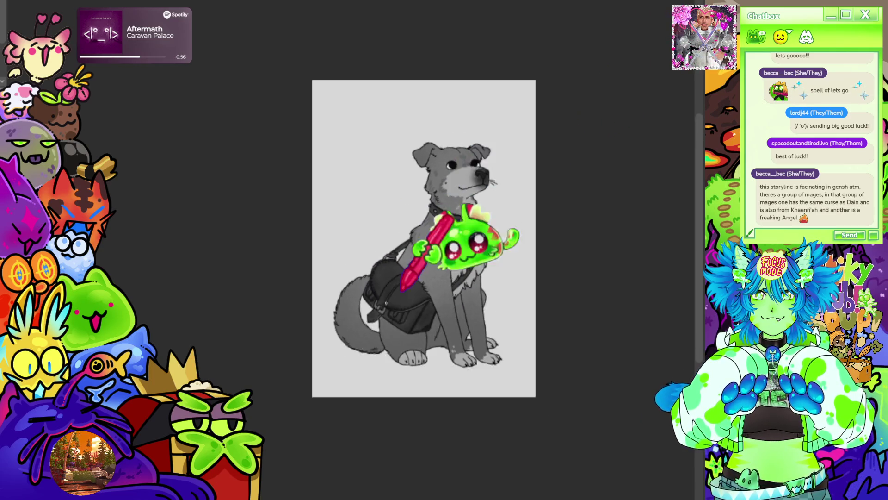
pyautogui.scroll(4, 407, 259)
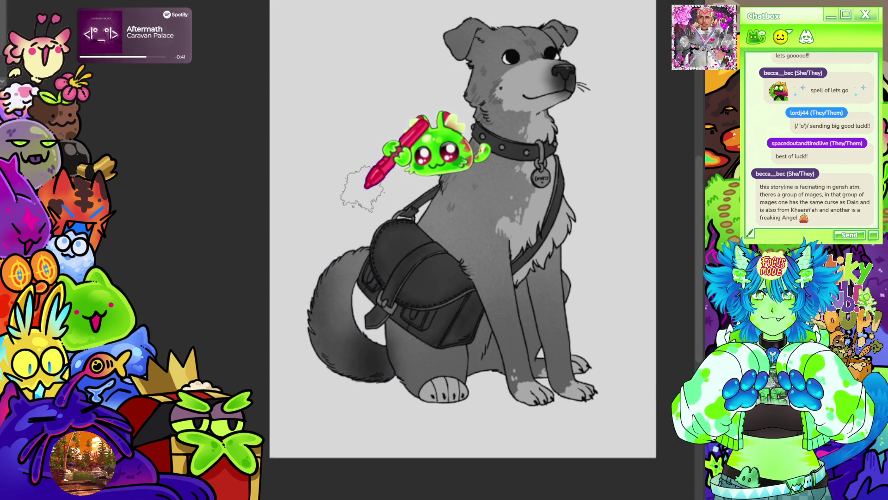
# Paint lighter fur highlights along the curled tail, then view the whole dog
pyautogui.scroll(-3, 462, 229)
pyautogui.hscroll(-4, 463, 229)
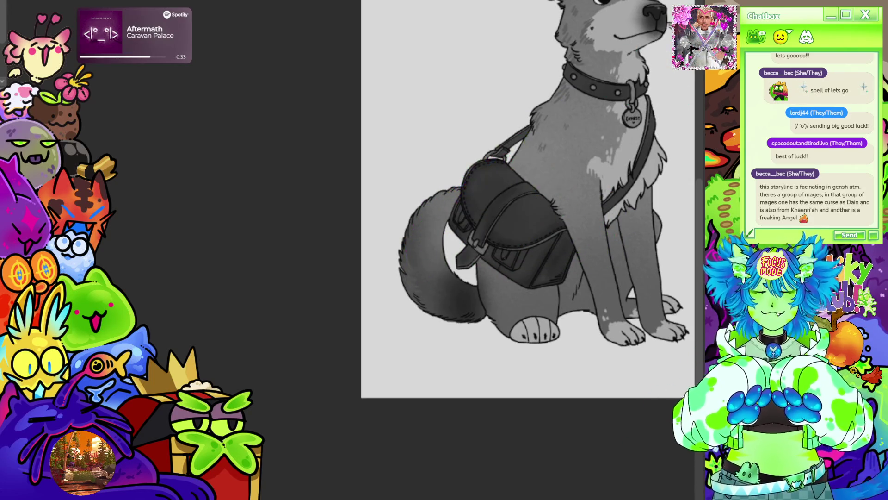
pyautogui.press('-')
pyautogui.press('-')
pyautogui.press('-')
pyautogui.scroll(5, 545, 189)
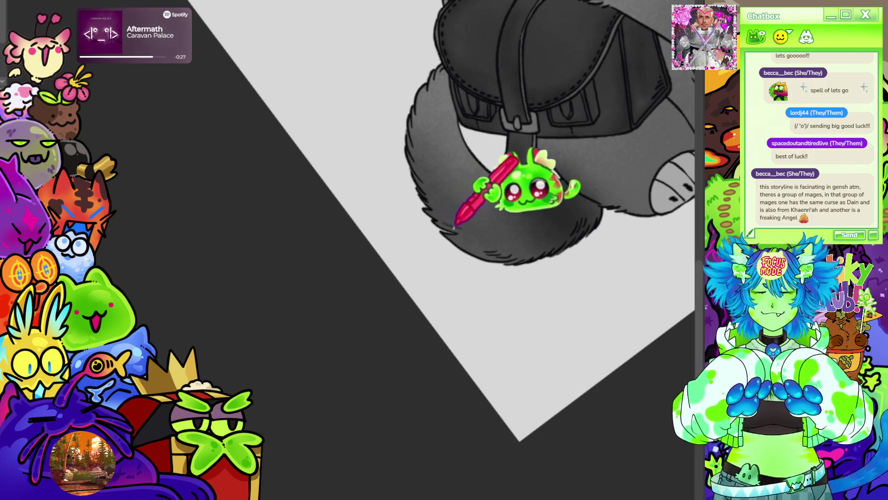
pyautogui.moveTo(656, 91)
pyautogui.mouseDown()
pyautogui.moveTo(677, 140)
pyautogui.moveTo(535, 184)
pyautogui.moveTo(465, 280)
pyautogui.mouseUp()
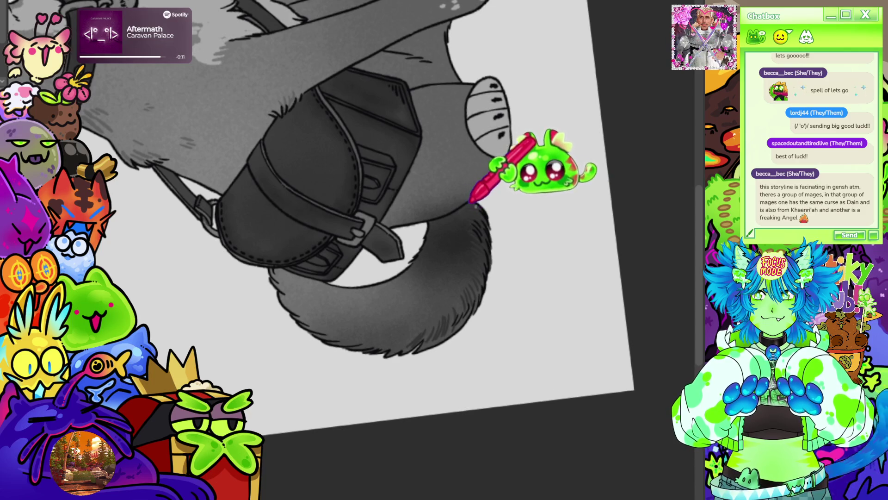
pyautogui.hotkey('ctrl', '0')
pyautogui.scroll(2, 532, 315)
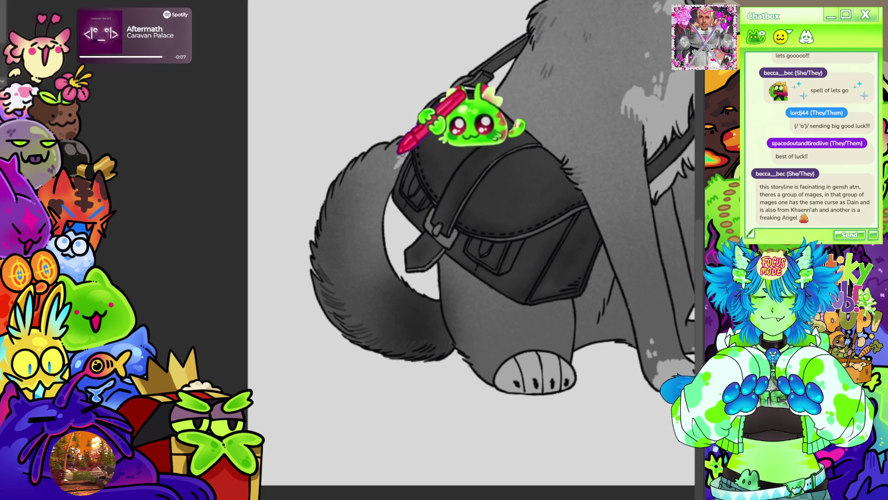
pyautogui.moveTo(382, 164); pyautogui.dragTo(395, 160)
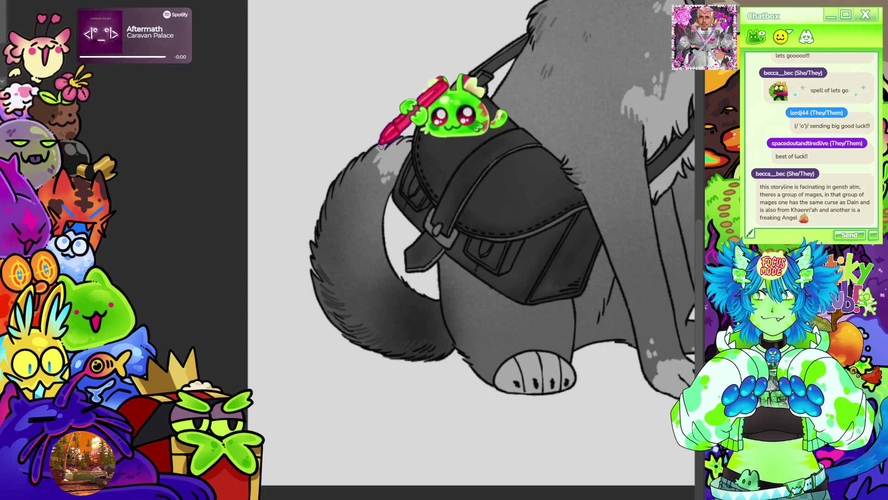
pyautogui.hotkey('ctrl', '0')
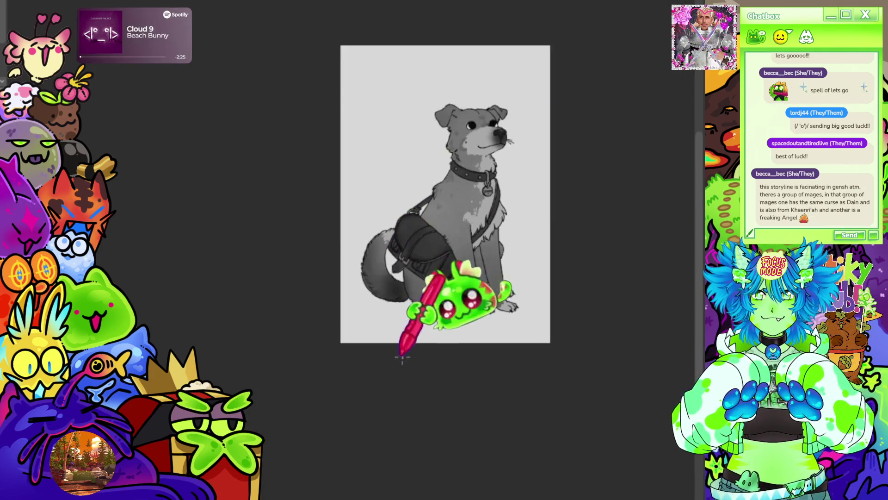
# Select both eyes with the lasso and airbrush soft inner shading inside them
pyautogui.scroll(1, 494, 150)
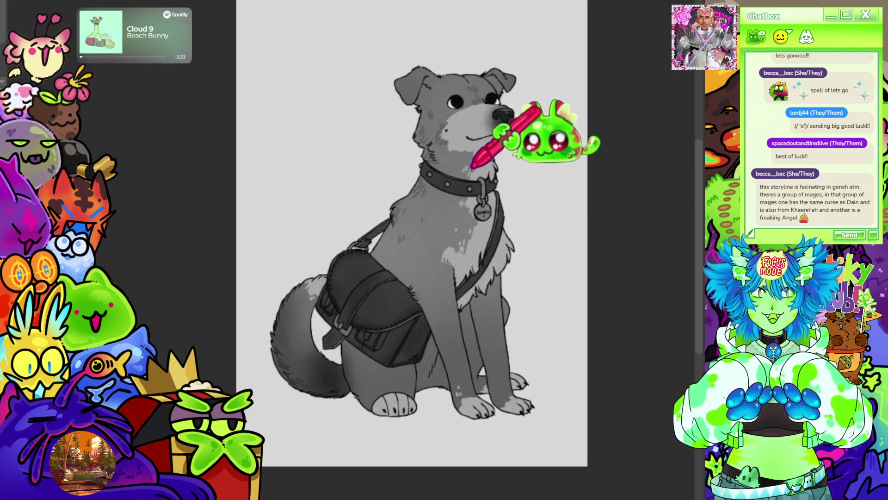
pyautogui.scroll(5, 562, 89)
pyautogui.scroll(4, 356, 134)
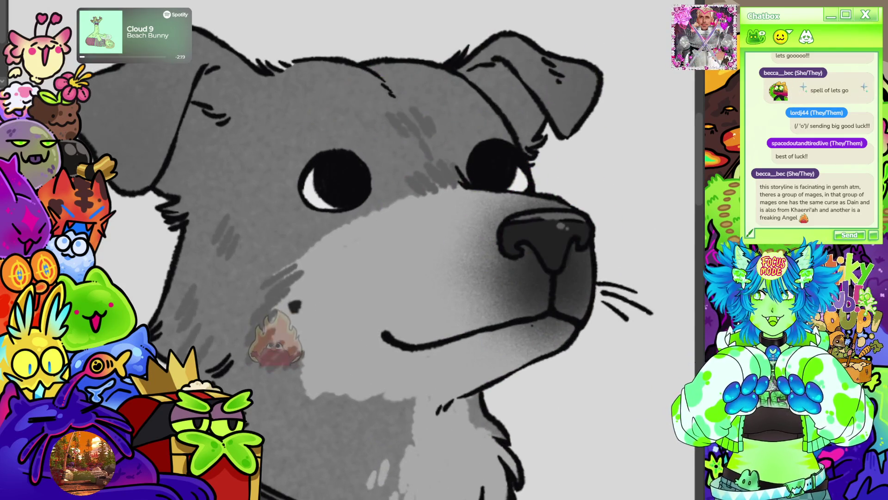
pyautogui.scroll(1, 398, 190)
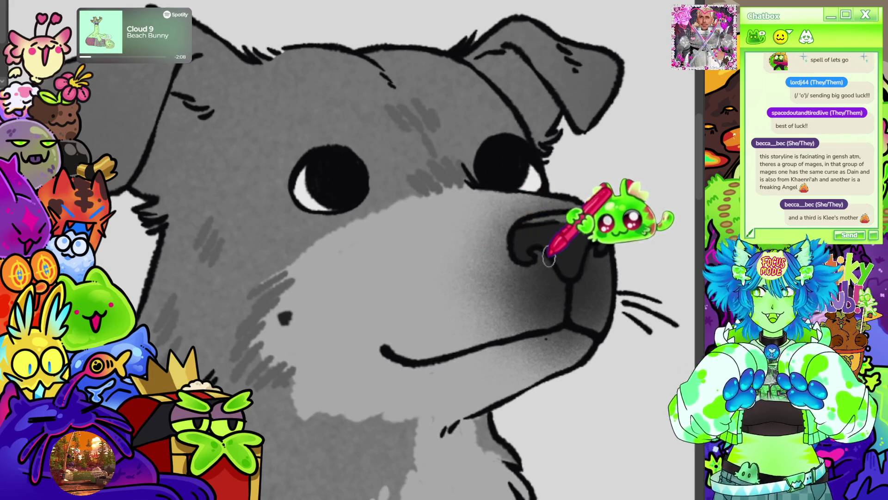
pyautogui.scroll(-3, 578, 236)
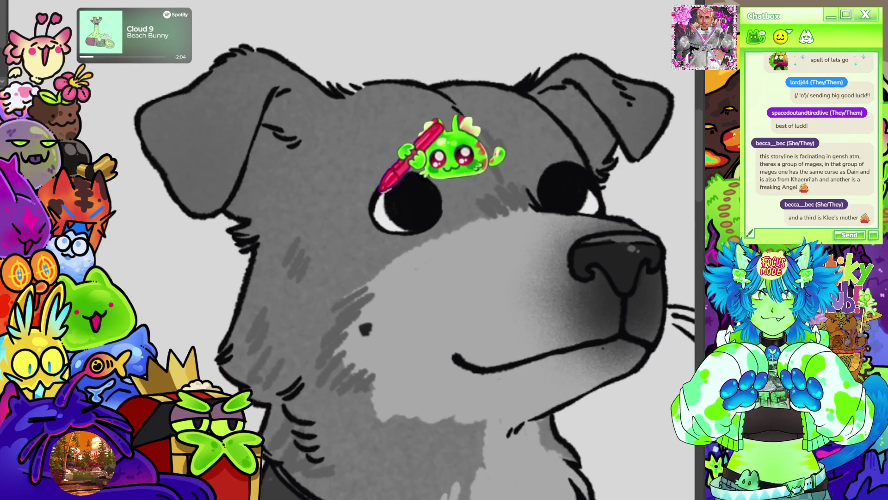
pyautogui.moveTo(437, 197)
pyautogui.mouseDown()
pyautogui.moveTo(425, 224)
pyautogui.moveTo(405, 231)
pyautogui.moveTo(382, 195)
pyautogui.mouseUp()
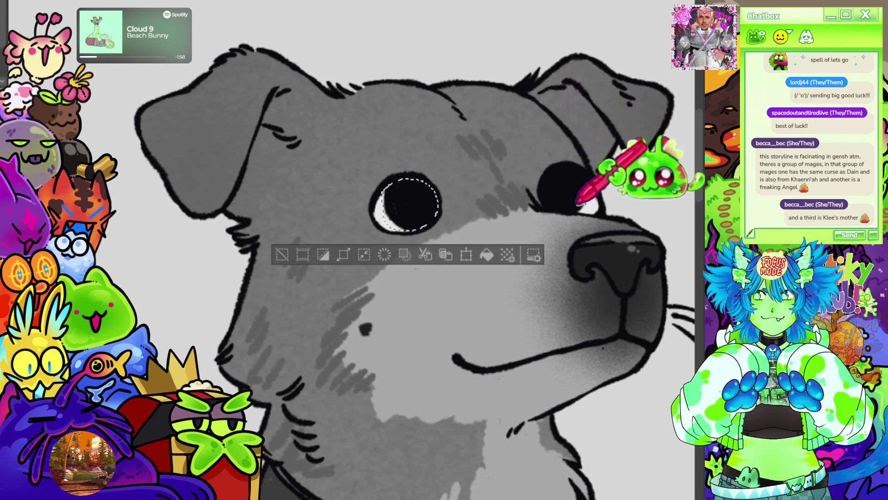
pyautogui.moveTo(550, 206)
pyautogui.mouseDown()
pyautogui.moveTo(563, 166)
pyautogui.moveTo(587, 174)
pyautogui.moveTo(592, 190)
pyautogui.mouseUp()
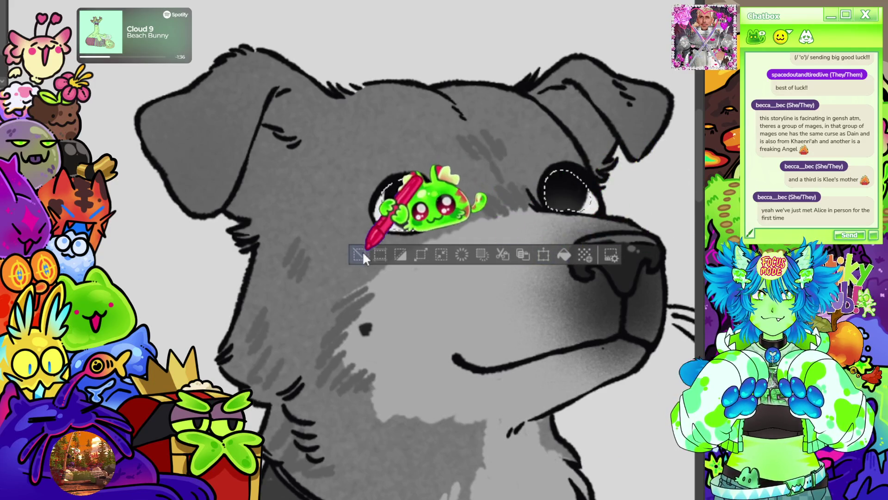
pyautogui.hotkey('ctrl', 'd')
# Check the eyes' white catchlight highlights up close and against the whole dog
pyautogui.scroll(-5, 414, 148)
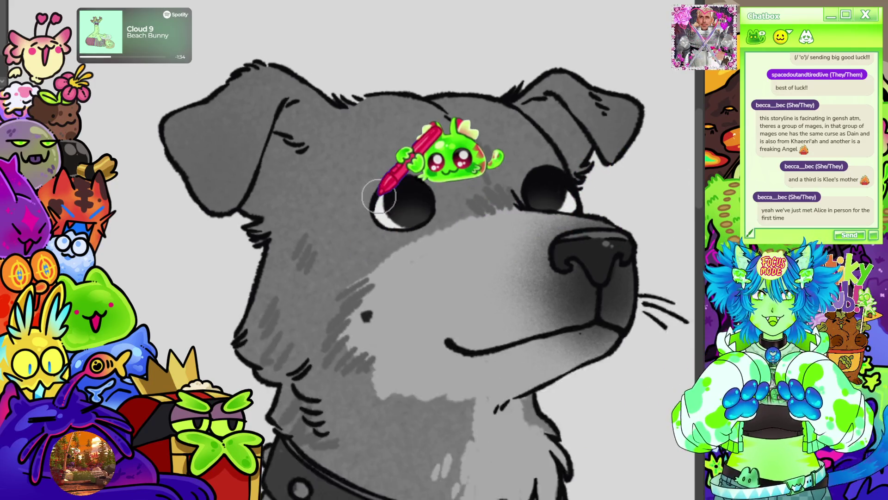
pyautogui.scroll(-2, 419, 156)
pyautogui.scroll(10, 417, 154)
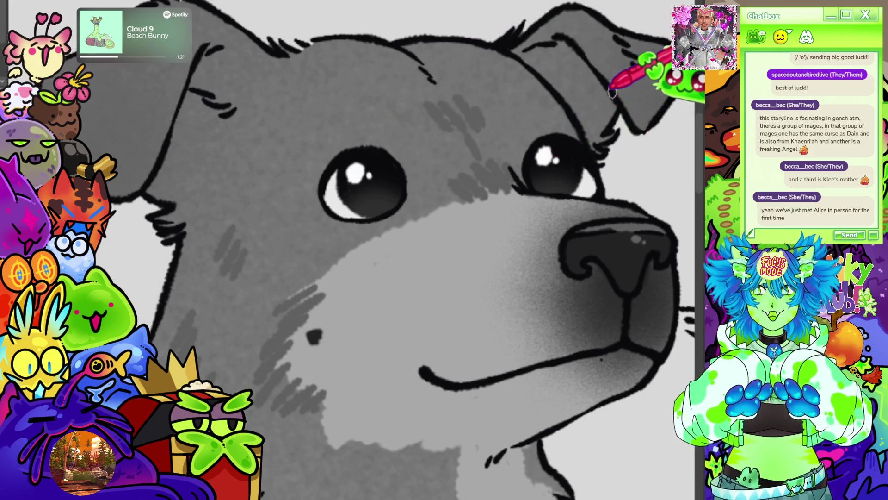
pyautogui.hotkey('ctrl', '-')
pyautogui.hotkey('ctrl', '-')
pyautogui.hotkey('ctrl', '-')
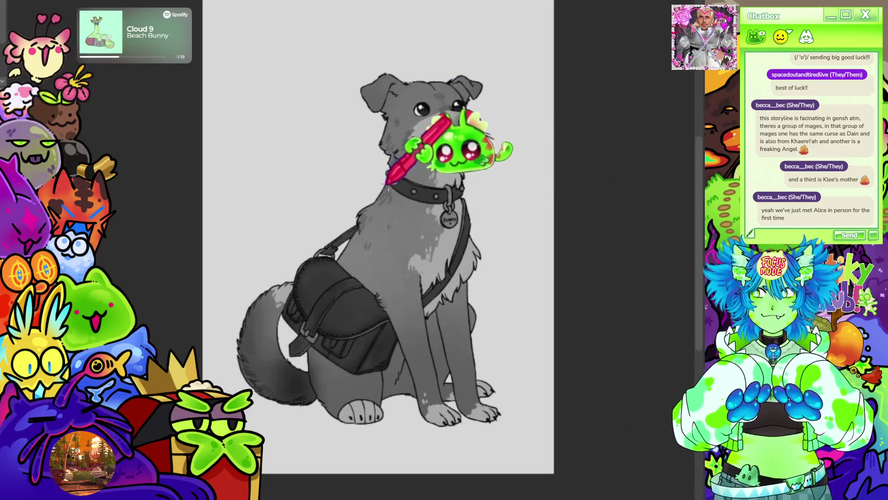
pyautogui.hotkey('ctrl', '+')
pyautogui.hotkey('ctrl', '+')
pyautogui.hotkey('ctrl', '+')
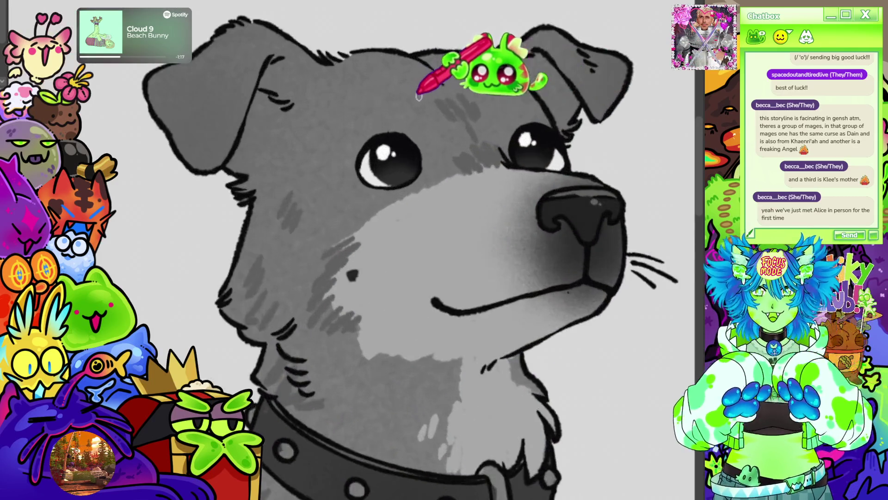
pyautogui.hotkey('ctrl', '+')
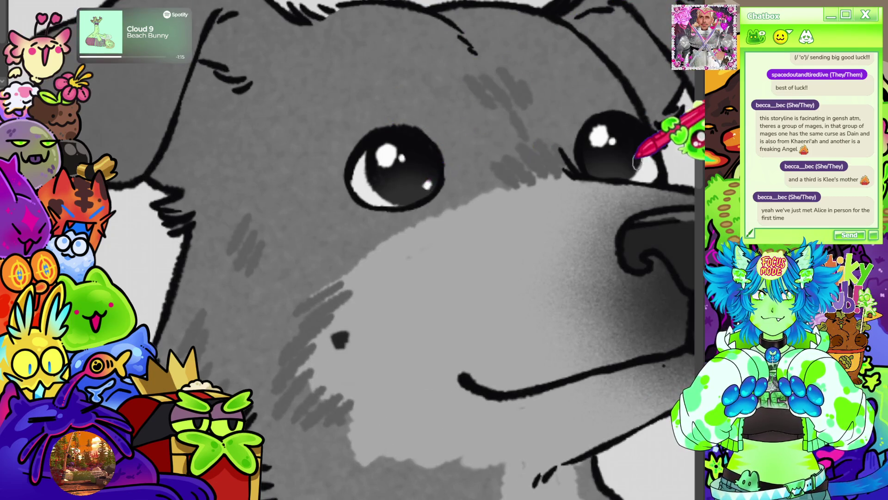
pyautogui.hotkey('ctrl', '-')
pyautogui.hotkey('ctrl', '-')
pyautogui.hotkey('ctrl', '-')
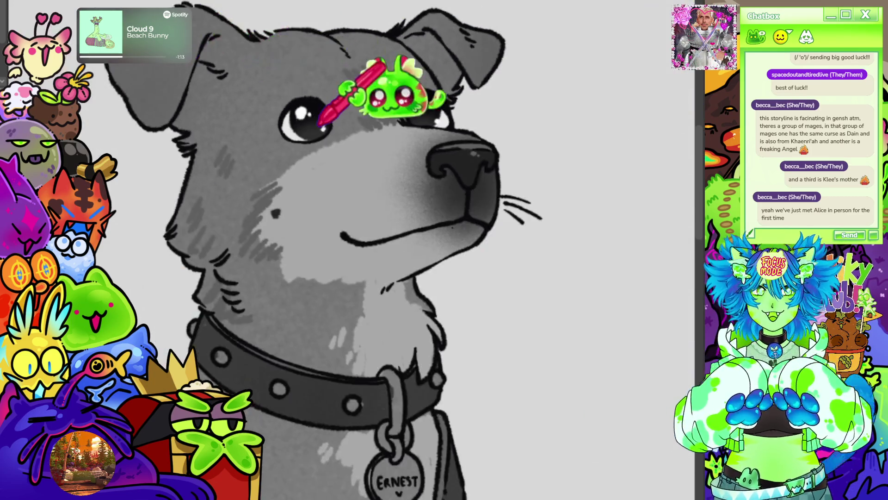
pyautogui.hotkey('ctrl', '+')
pyautogui.hscroll(-2, 519, 124)
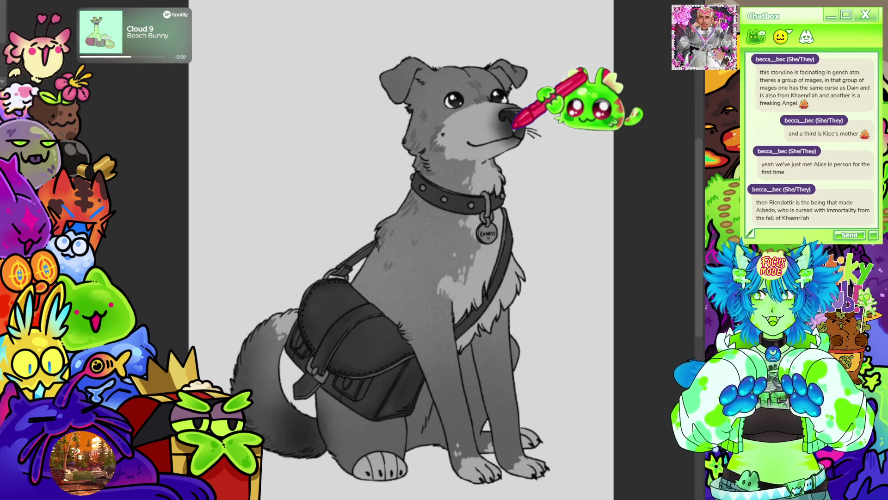
pyautogui.hotkey('ctrl', '-')
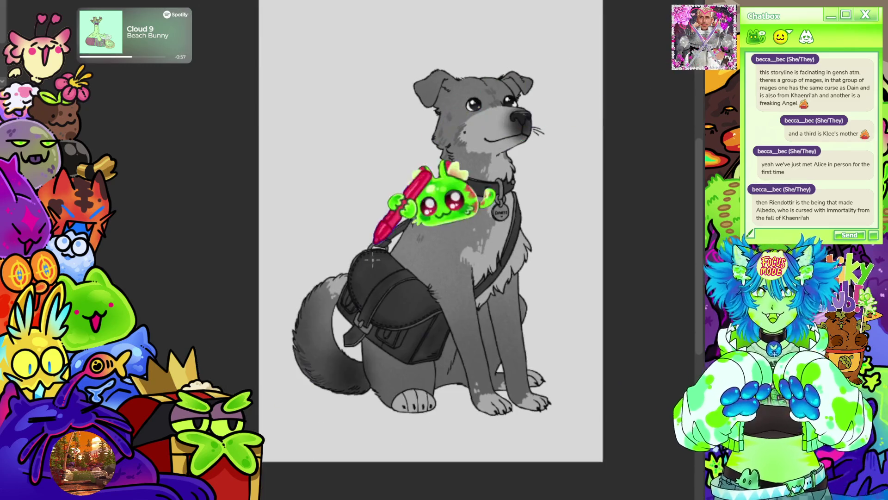
pyautogui.scroll(2, 477, 286)
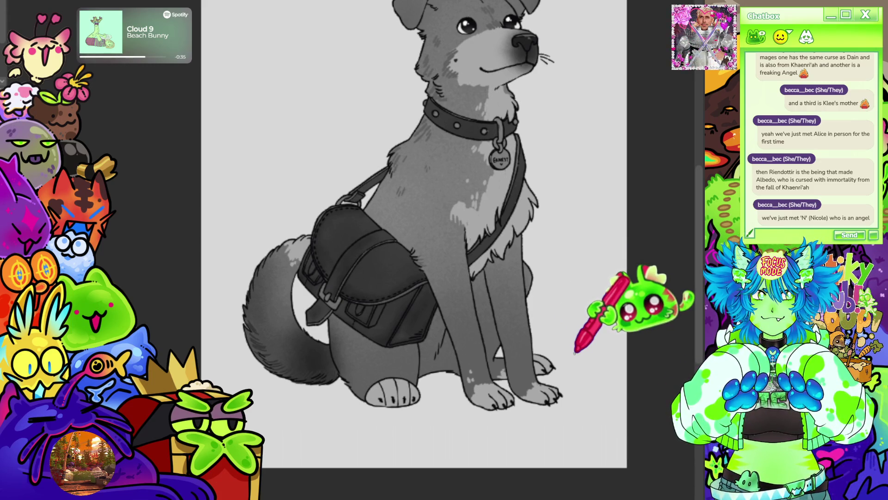
pyautogui.scroll(-5, 578, 294)
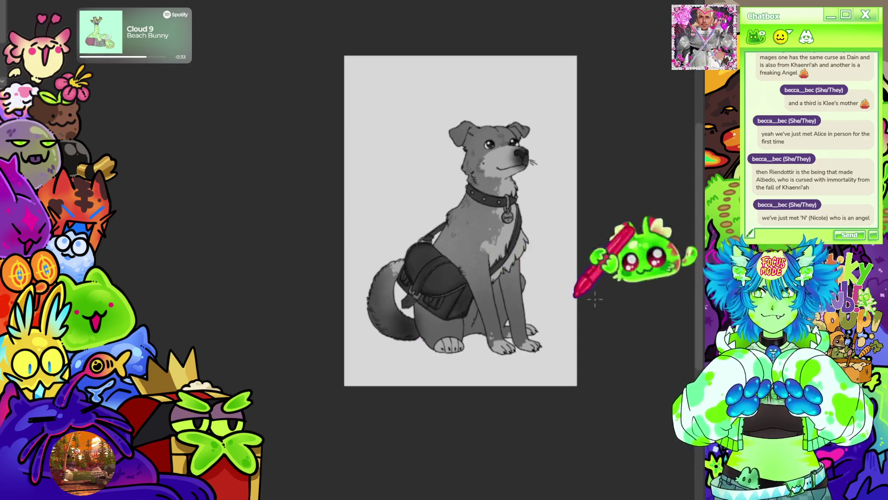
pyautogui.scroll(4, 552, 295)
pyautogui.scroll(-1, 526, 60)
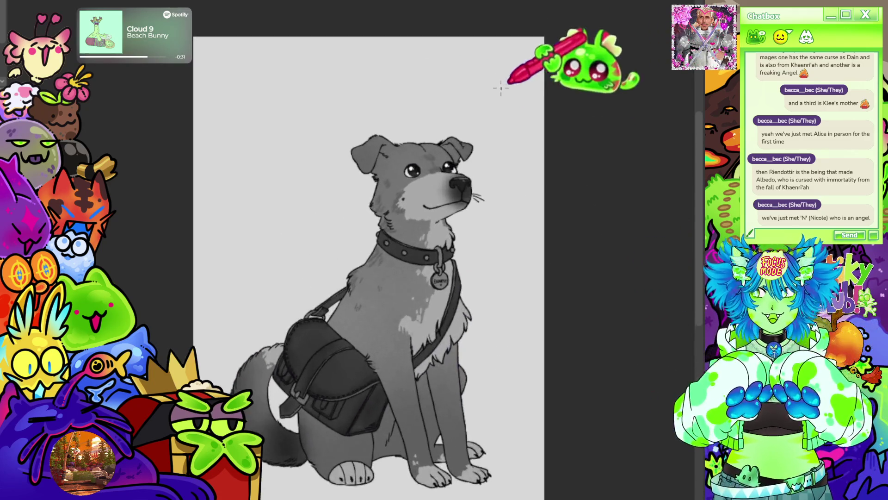
pyautogui.scroll(5, 419, 196)
pyautogui.scroll(2, 415, 208)
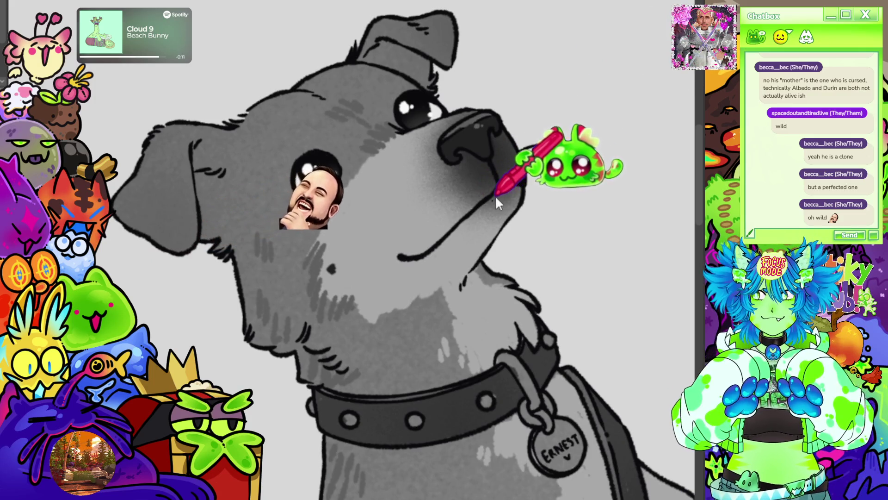
pyautogui.moveTo(519, 149); pyautogui.dragTo(565, 151)
pyautogui.moveTo(526, 145)
pyautogui.mouseDown()
pyautogui.moveTo(549, 143)
pyautogui.moveTo(552, 164)
pyautogui.mouseUp()
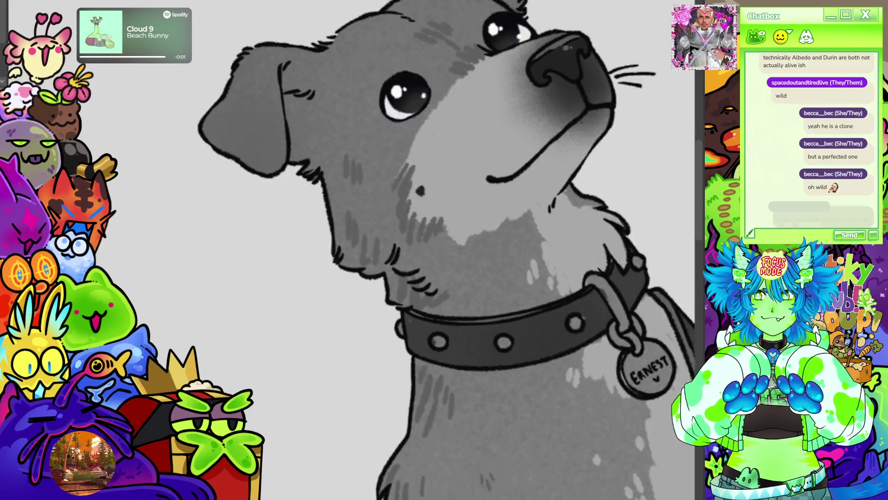
# Draw thin white whiskers on the dog's cheek and above its brow
pyautogui.moveTo(323, 263)
pyautogui.mouseDown()
pyautogui.moveTo(415, 188)
pyautogui.moveTo(396, 213)
pyautogui.mouseUp()
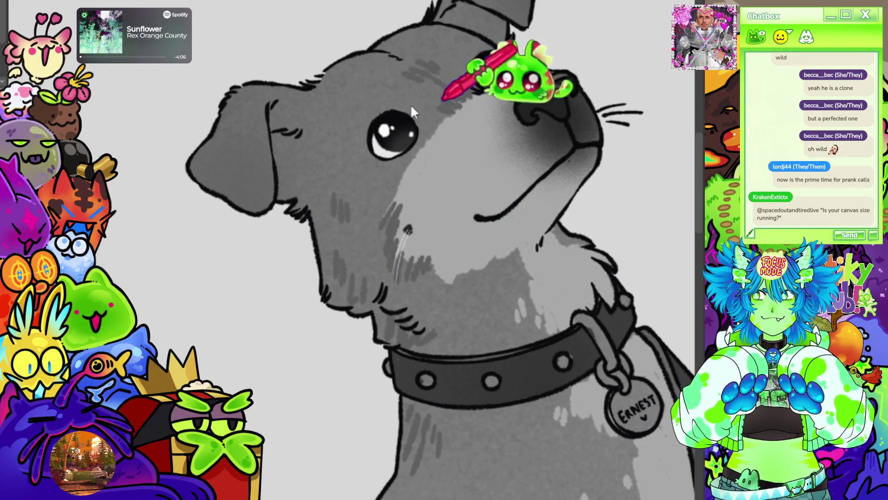
pyautogui.moveTo(398, 252); pyautogui.dragTo(391, 284)
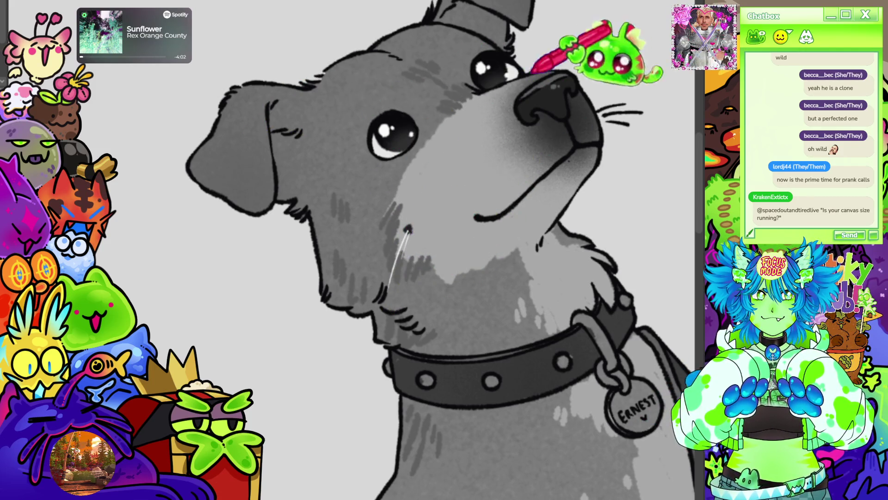
pyautogui.hotkey('ctrl', '0')
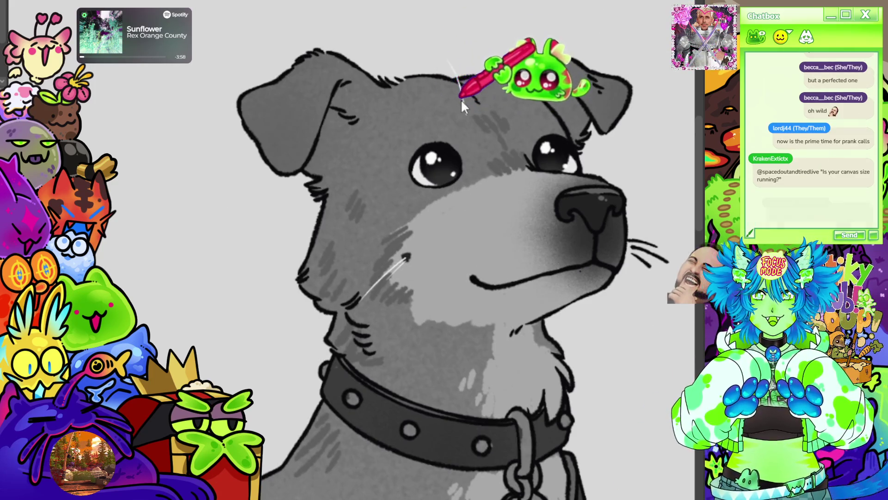
pyautogui.moveTo(465, 113); pyautogui.dragTo(438, 47)
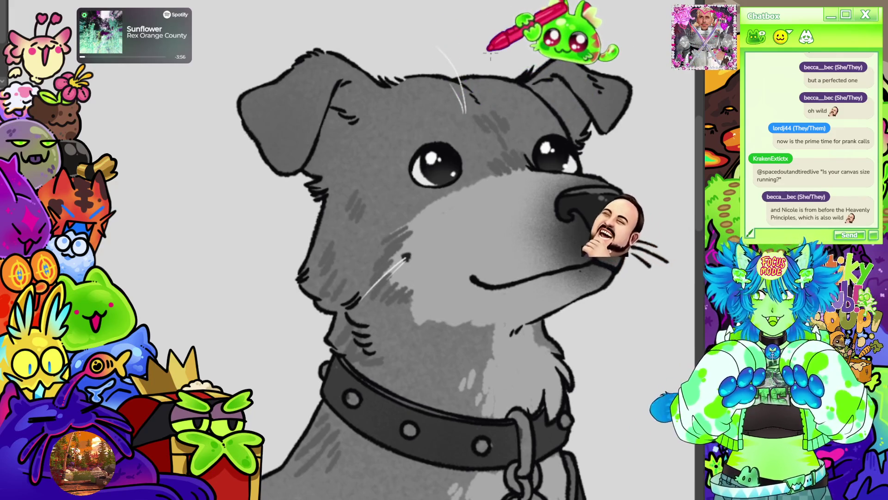
pyautogui.scroll(-3, 396, 119)
pyautogui.scroll(4, 625, 99)
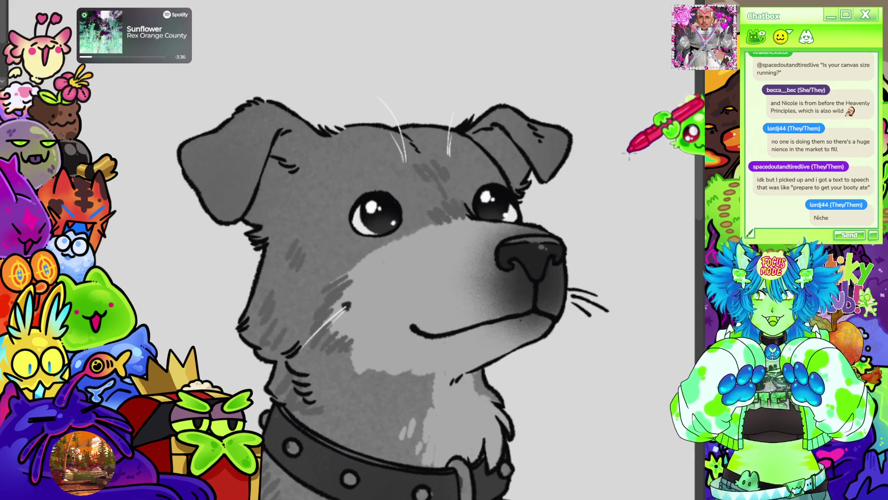
pyautogui.scroll(-3, 402, 254)
pyautogui.scroll(3, 425, 254)
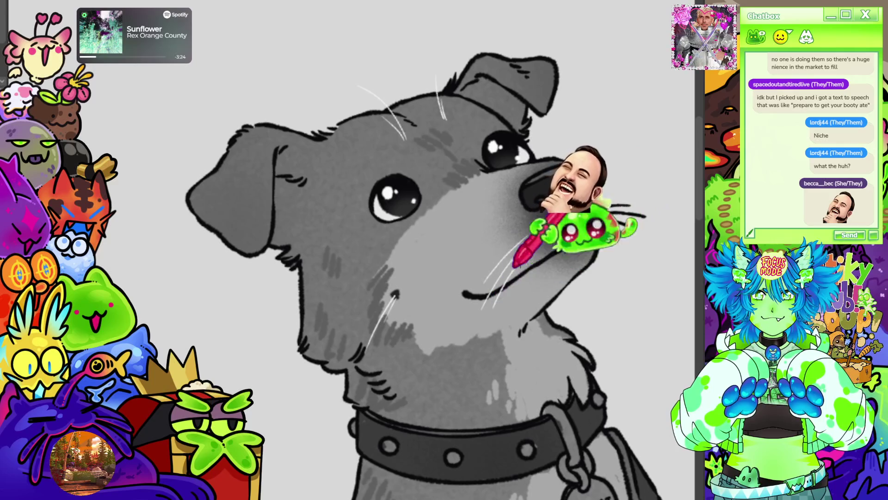
pyautogui.hotkey('ctrl', '0')
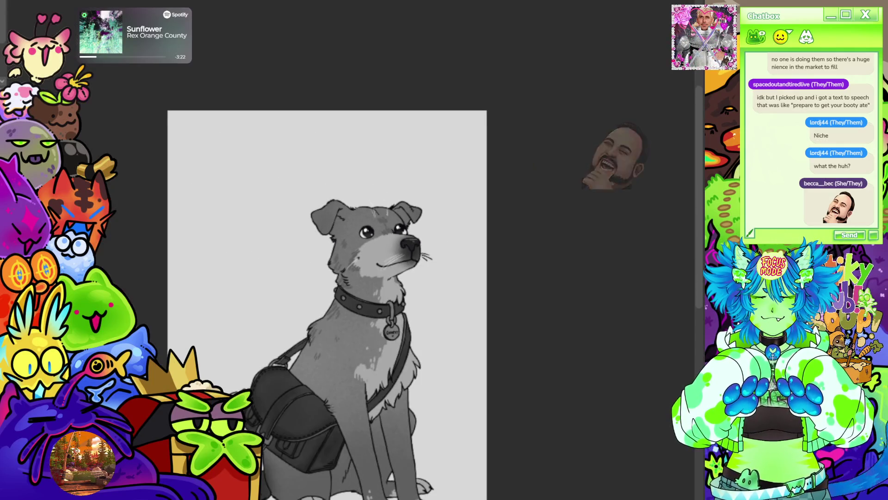
# Draw dark whisker strokes across the muzzle on a rotated canvas, then straighten the view
pyautogui.scroll(5, 416, 231)
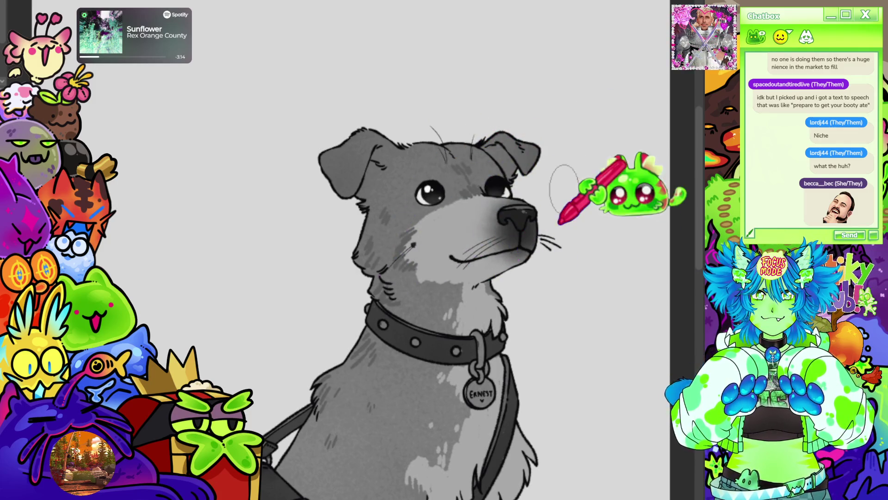
pyautogui.scroll(3, 520, 174)
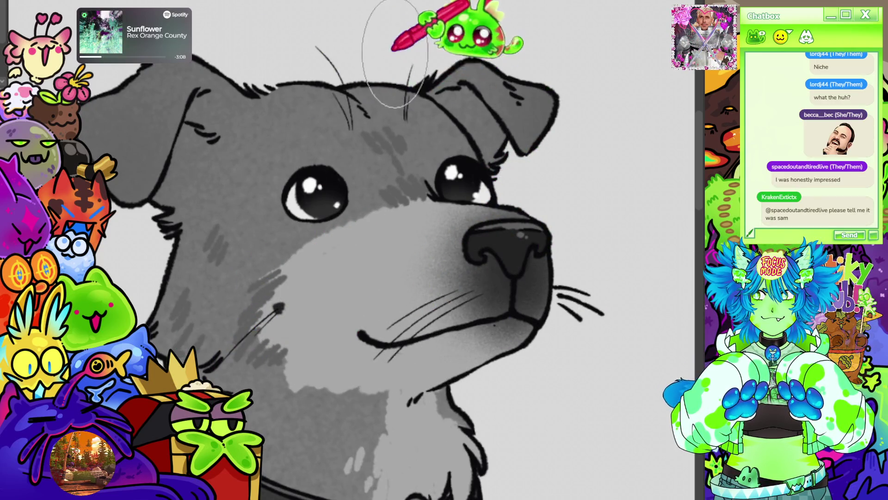
pyautogui.scroll(-5, 430, 97)
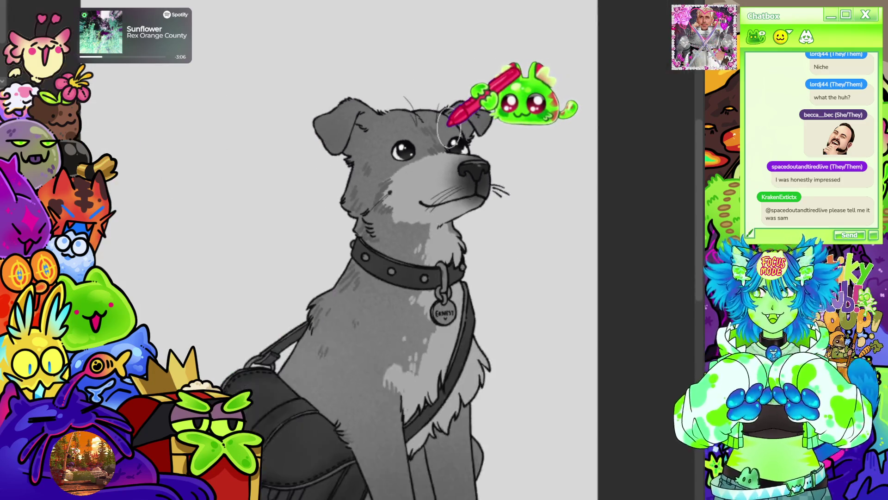
pyautogui.scroll(-5, 449, 125)
pyautogui.scroll(4, 448, 116)
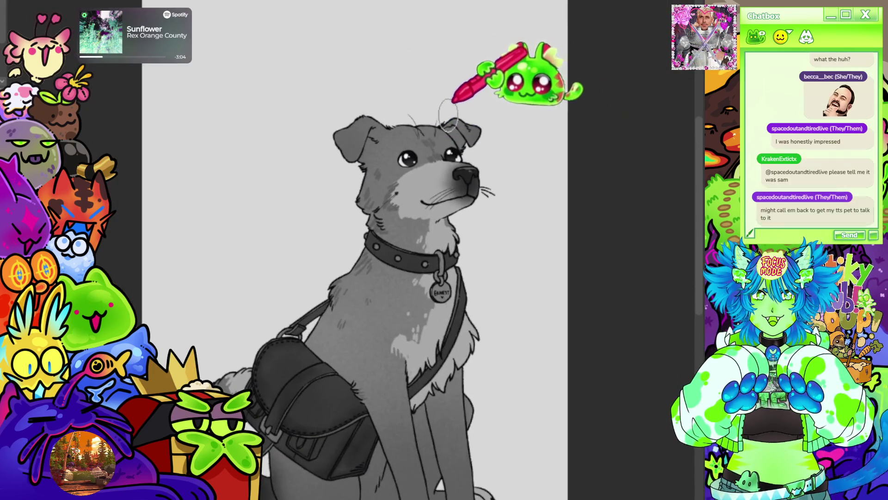
pyautogui.scroll(5, 448, 116)
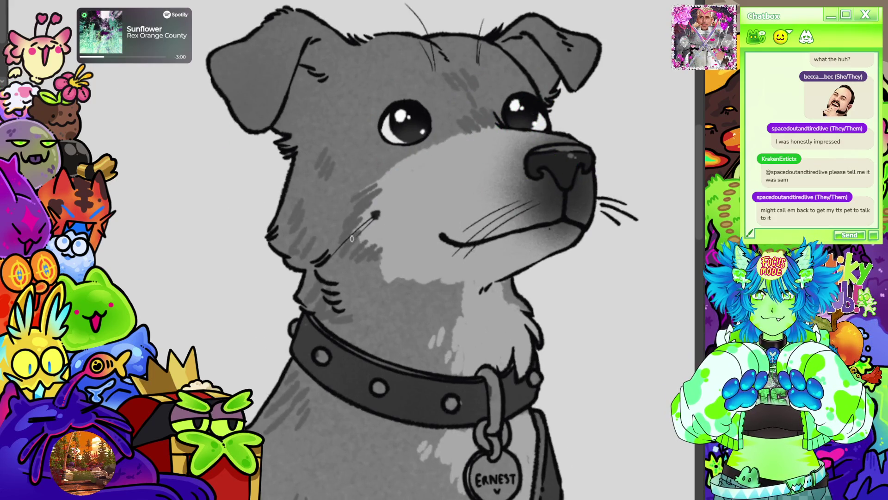
pyautogui.press('4')
pyautogui.moveTo(466, 74)
pyautogui.mouseDown()
pyautogui.moveTo(470, 148)
pyautogui.moveTo(488, 121)
pyautogui.mouseUp()
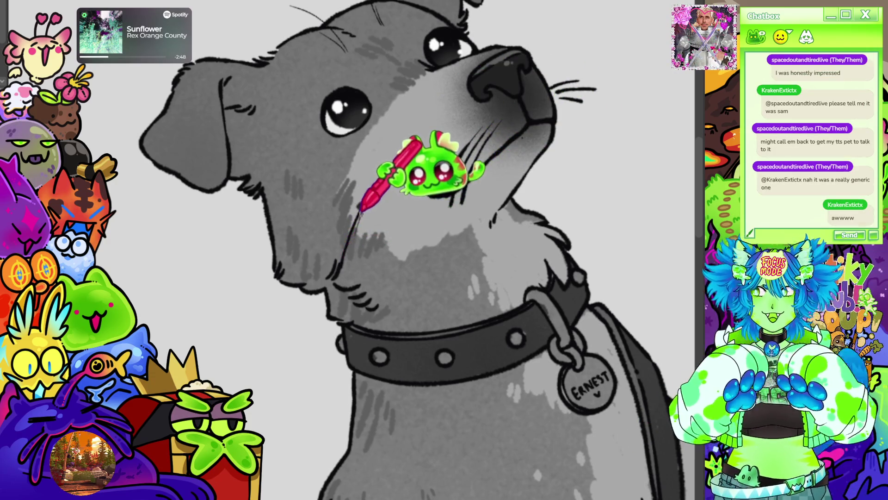
pyautogui.press('5')
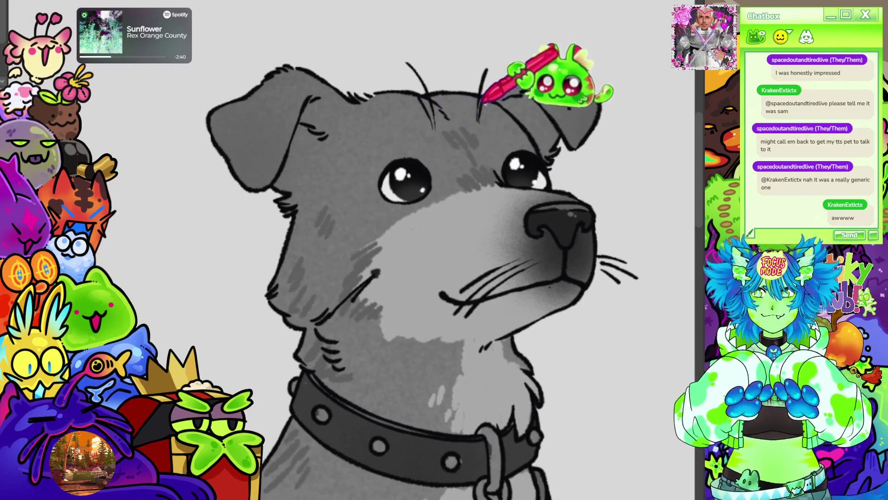
pyautogui.scroll(-5, 587, 143)
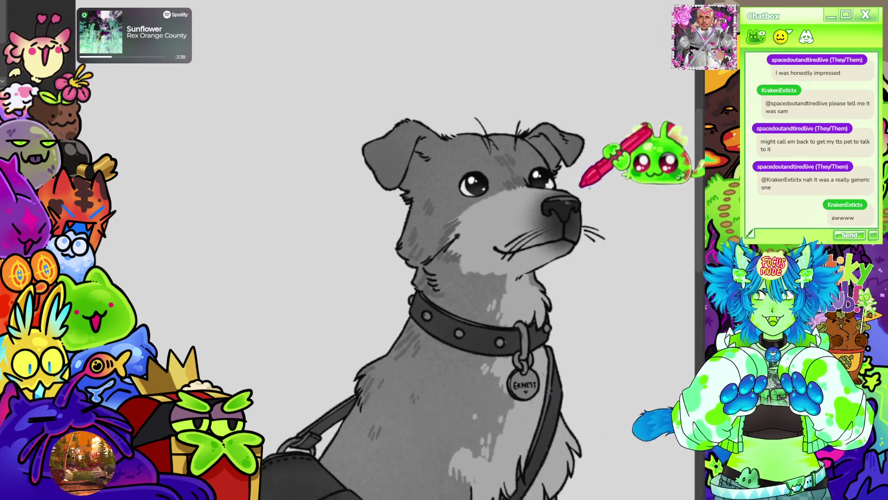
# Dab a dark whisker dot on the dog's cheek
pyautogui.scroll(3, 429, 223)
pyautogui.scroll(5, 430, 223)
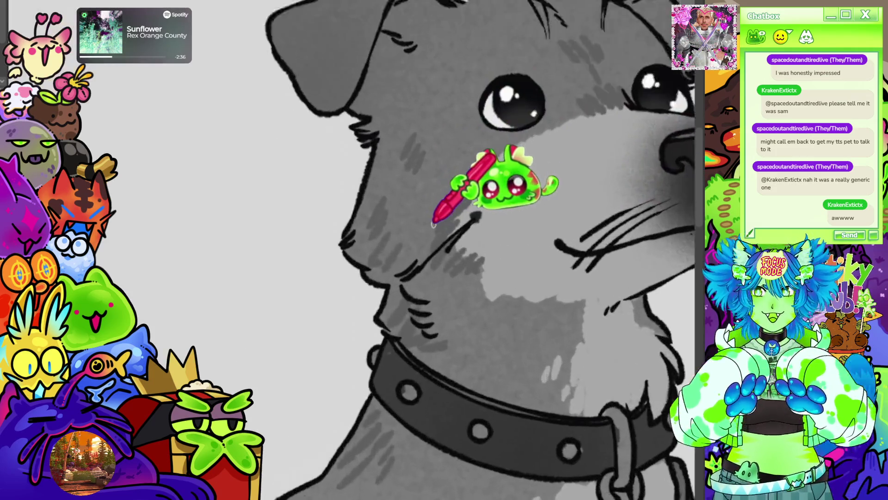
pyautogui.click(485, 214)
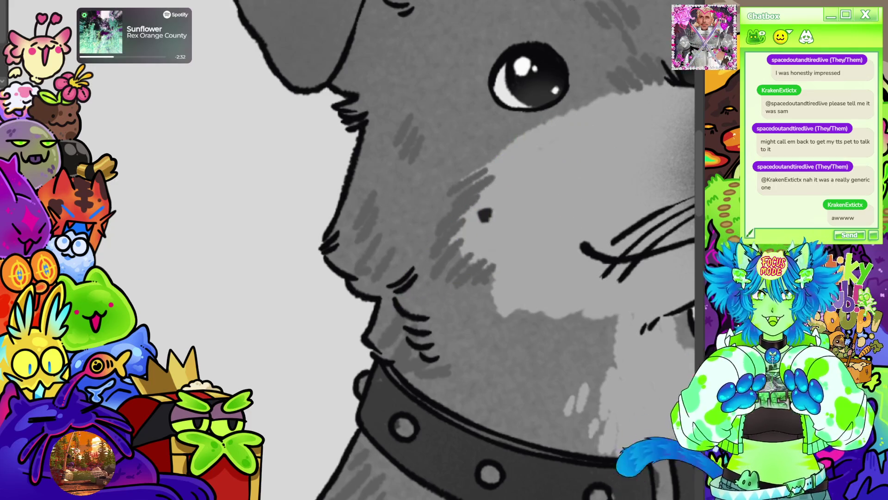
# Paint soft light-grey brow markings across the forehead above both eyes
pyautogui.press('4')
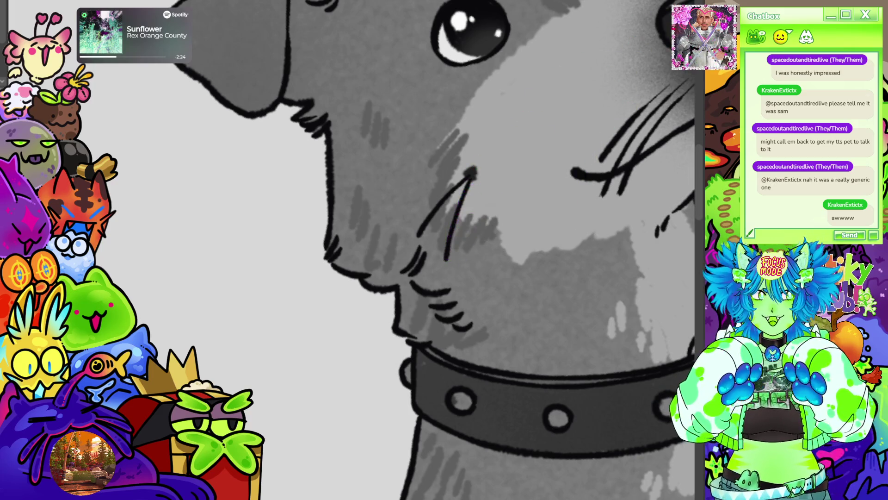
pyautogui.scroll(-5, 470, 173)
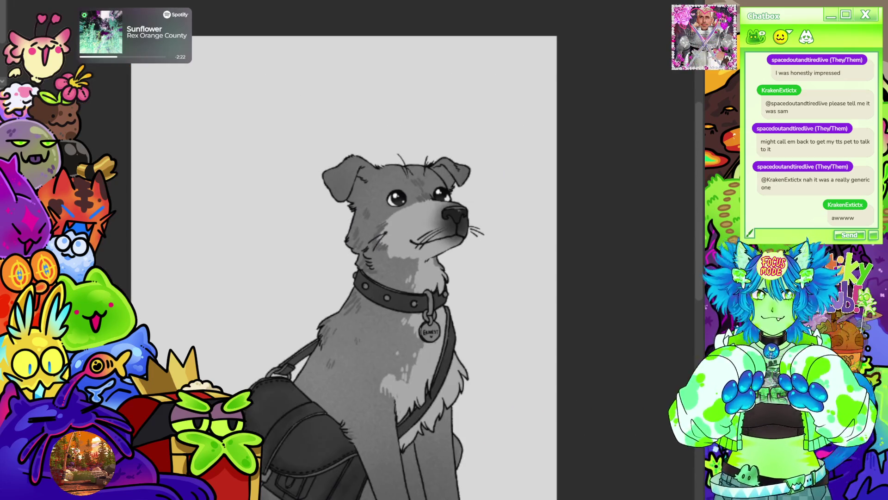
pyautogui.scroll(3, 149, 250)
pyautogui.scroll(4, 631, 245)
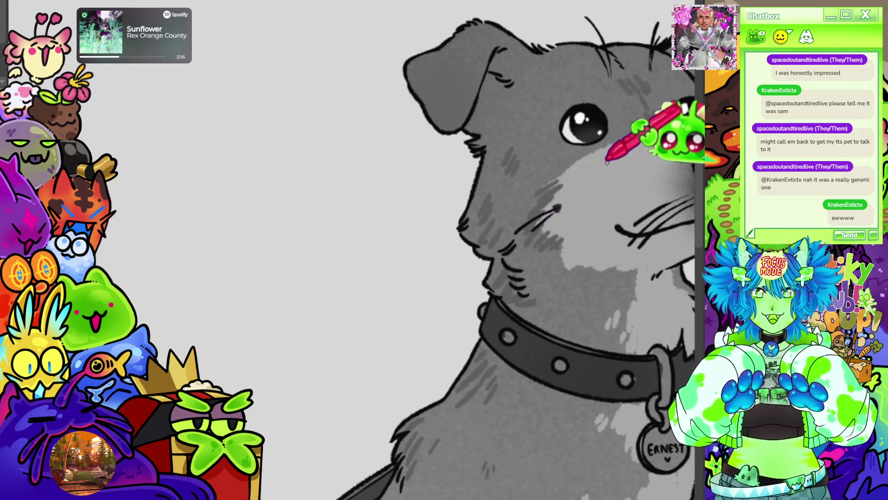
pyautogui.scroll(-5, 607, 160)
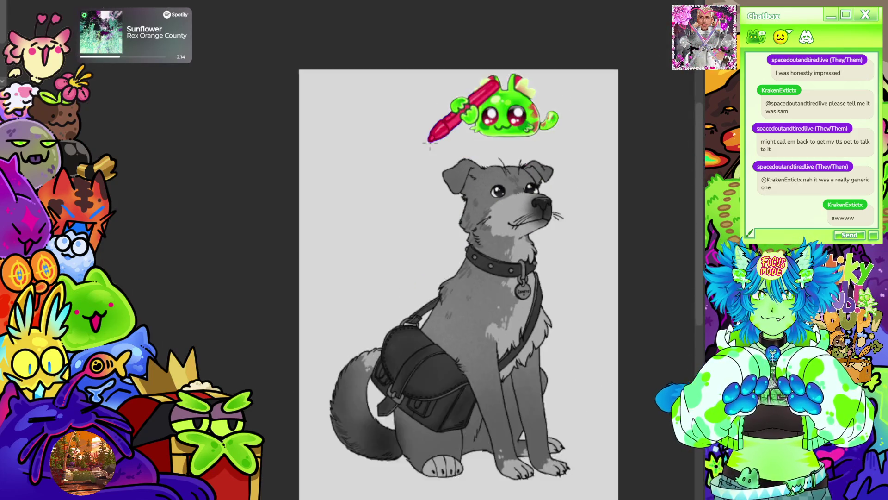
pyautogui.scroll(5, 556, 152)
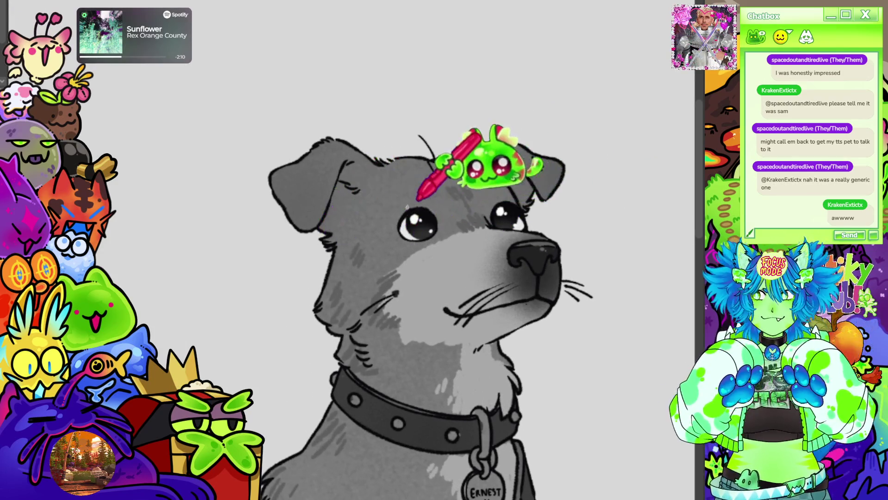
pyautogui.scroll(5, 463, 194)
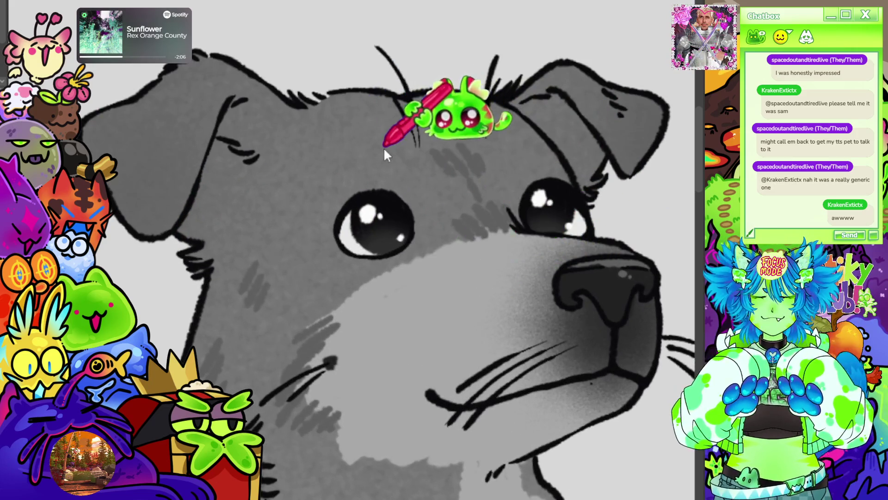
pyautogui.moveTo(362, 147); pyautogui.dragTo(419, 142)
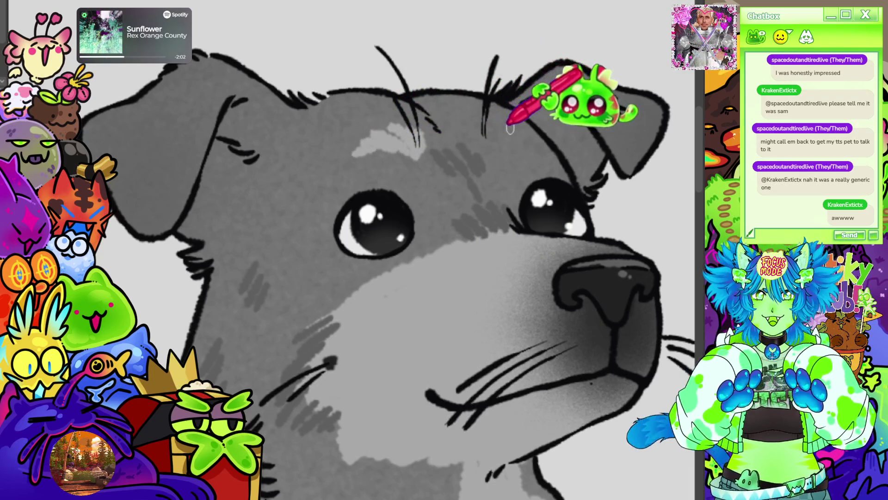
pyautogui.moveTo(508, 127); pyautogui.dragTo(495, 142)
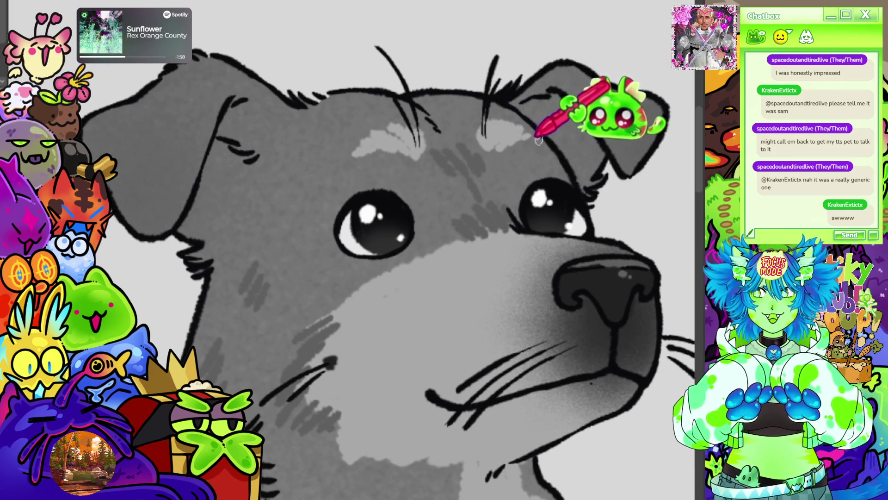
pyautogui.hotkey('ctrl', '0')
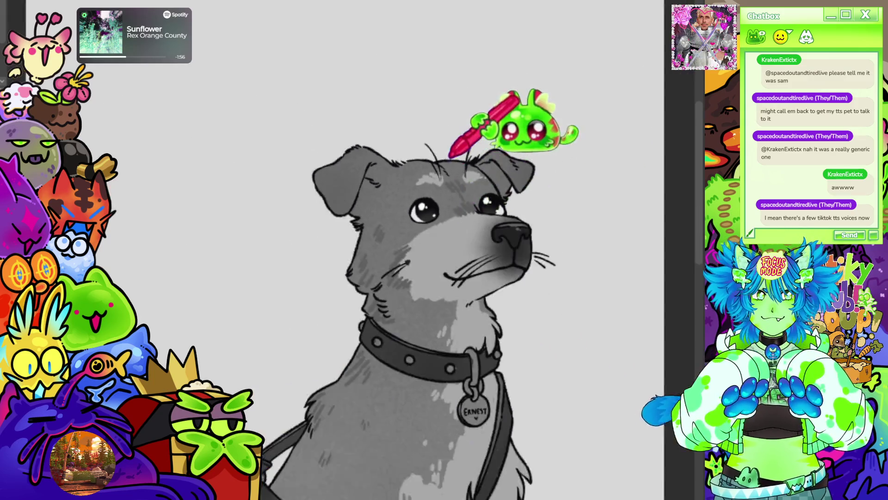
pyautogui.scroll(-5, 451, 156)
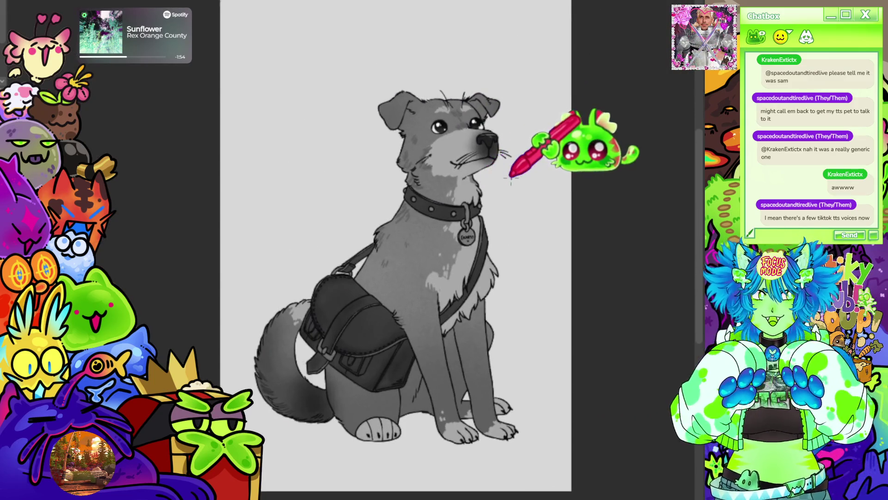